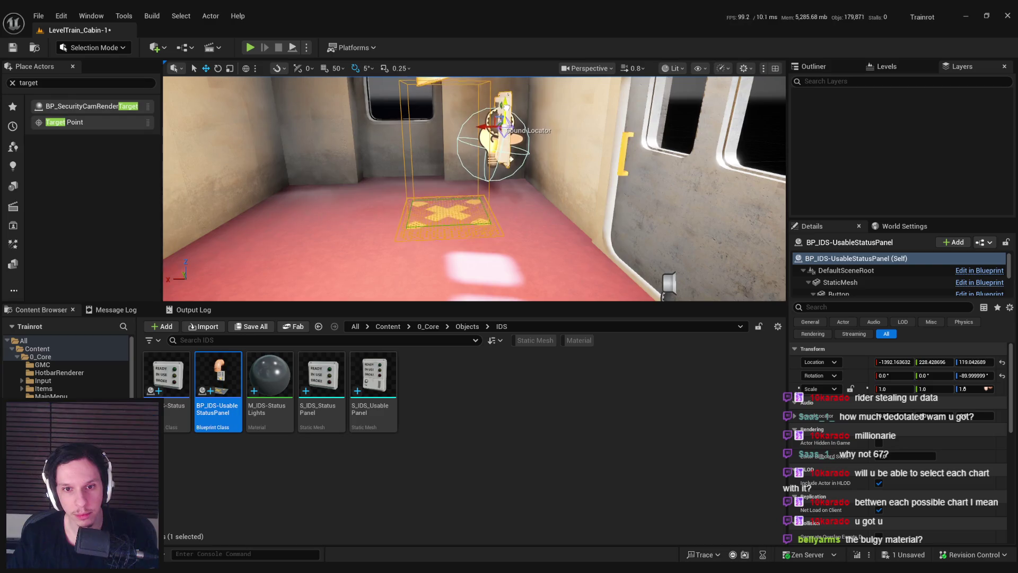
# Step: Focus on BP_IDS-UsableStatusPanel and drag it out of the cabin wall beside the door
pyautogui.moveTo(380, 205); pyautogui.dragTo(380, 204)
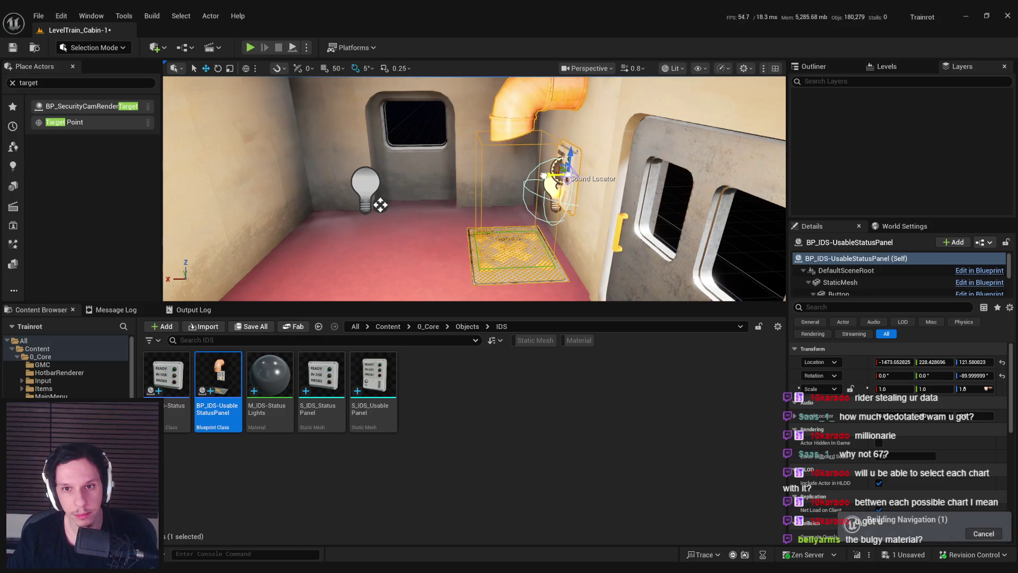
pyautogui.press('f')
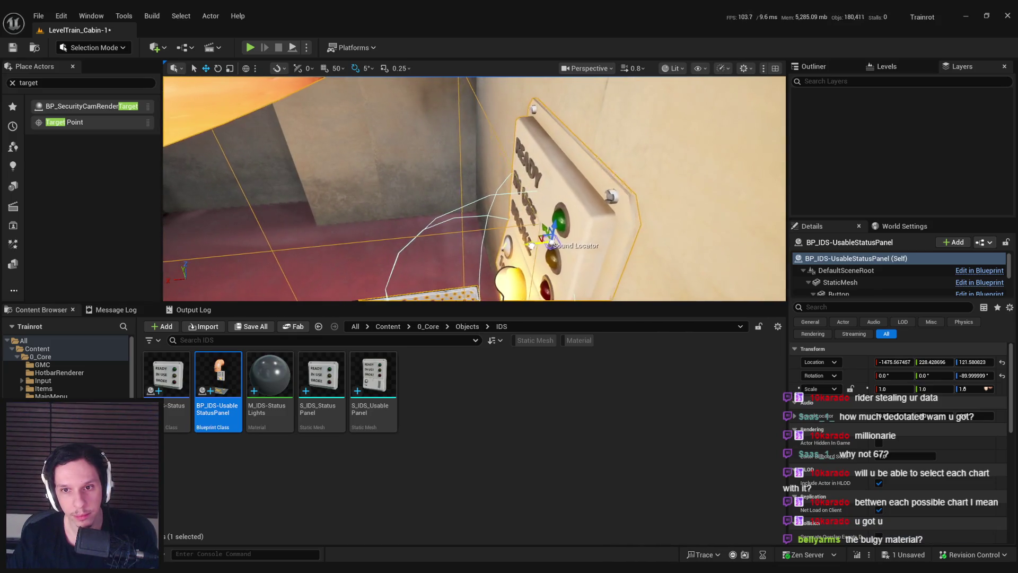
pyautogui.press('f')
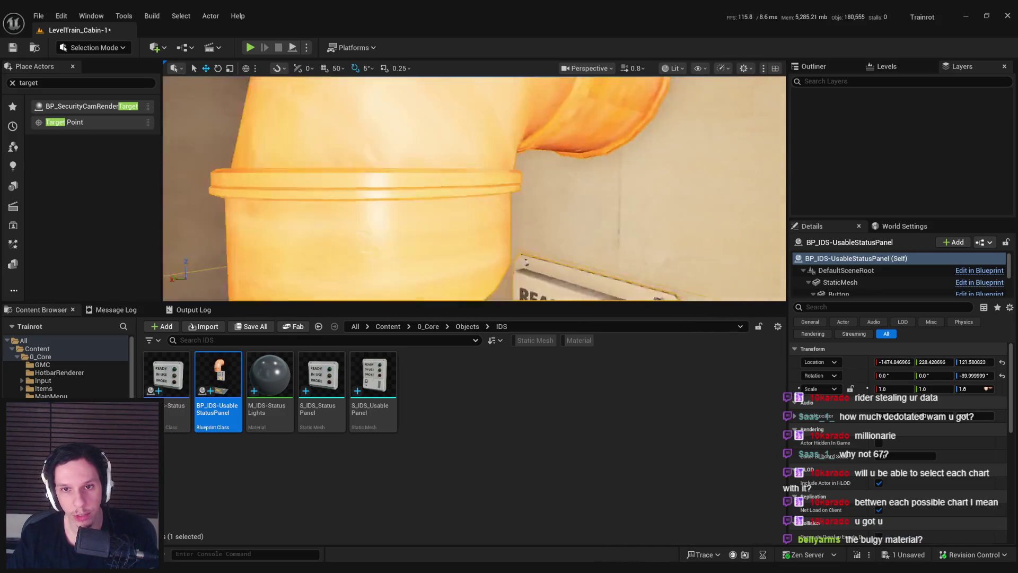
pyautogui.moveTo(489, 229); pyautogui.dragTo(466, 213)
pyautogui.press('f')
pyautogui.moveTo(536, 196)
pyautogui.mouseDown()
pyautogui.moveTo(477, 192)
pyautogui.moveTo(530, 193)
pyautogui.moveTo(512, 191)
pyautogui.moveTo(468, 219)
pyautogui.mouseUp()
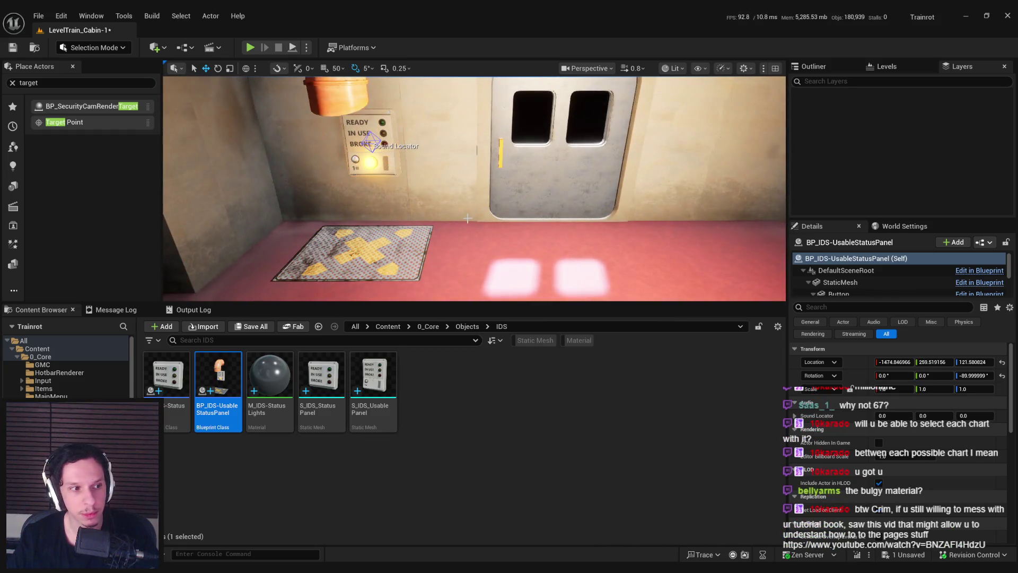
pyautogui.press('f')
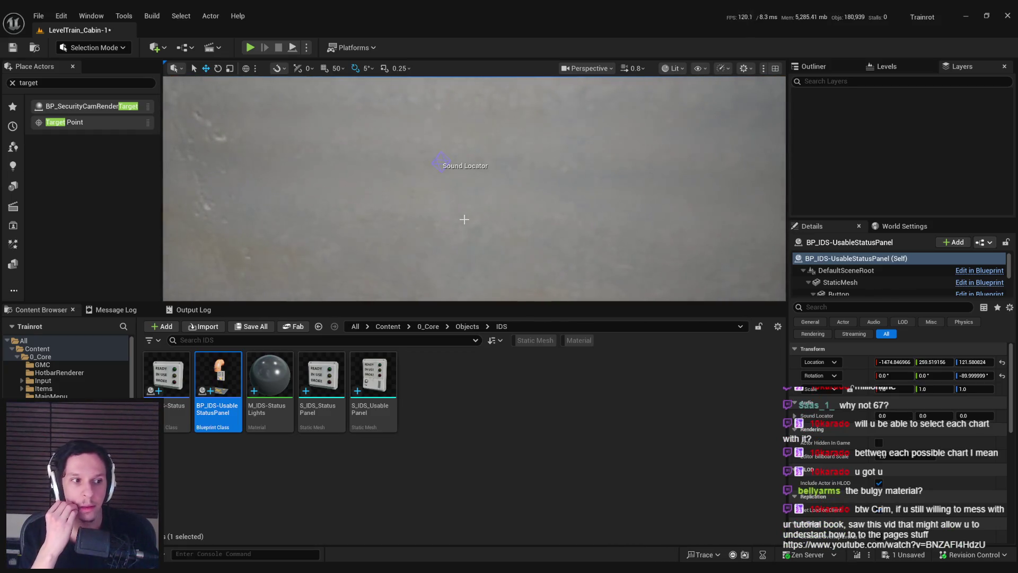
pyautogui.moveTo(464, 219); pyautogui.dragTo(428, 256)
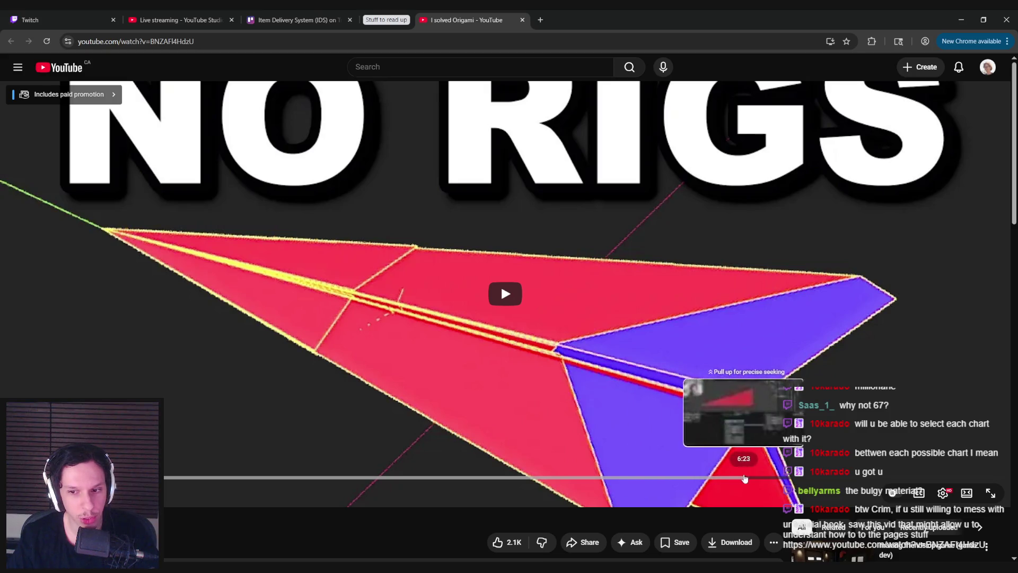
pyautogui.scroll(-1, 408, 404)
pyautogui.scroll(-4, 407, 404)
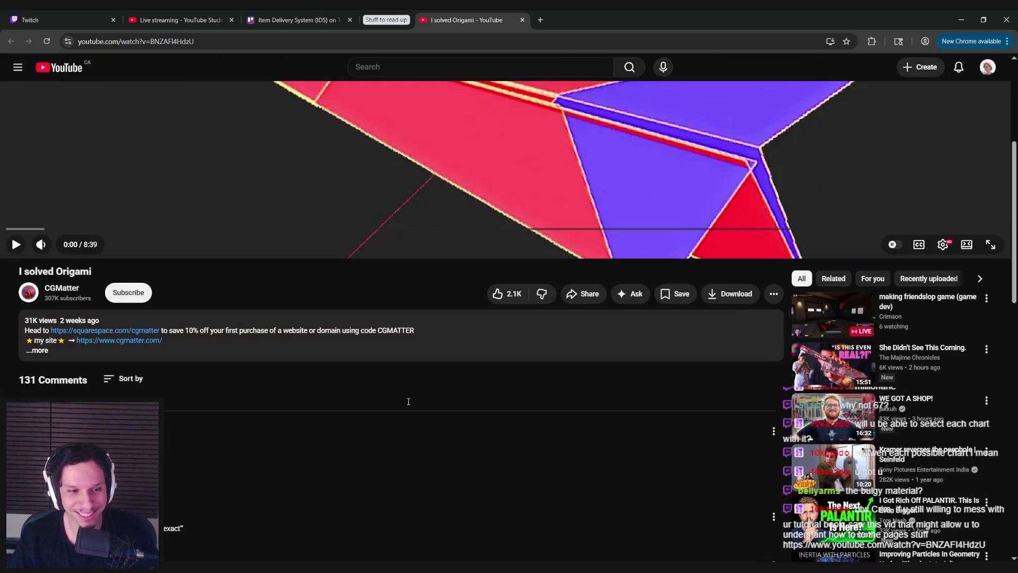
pyautogui.scroll(1, 409, 404)
pyautogui.scroll(2, 409, 404)
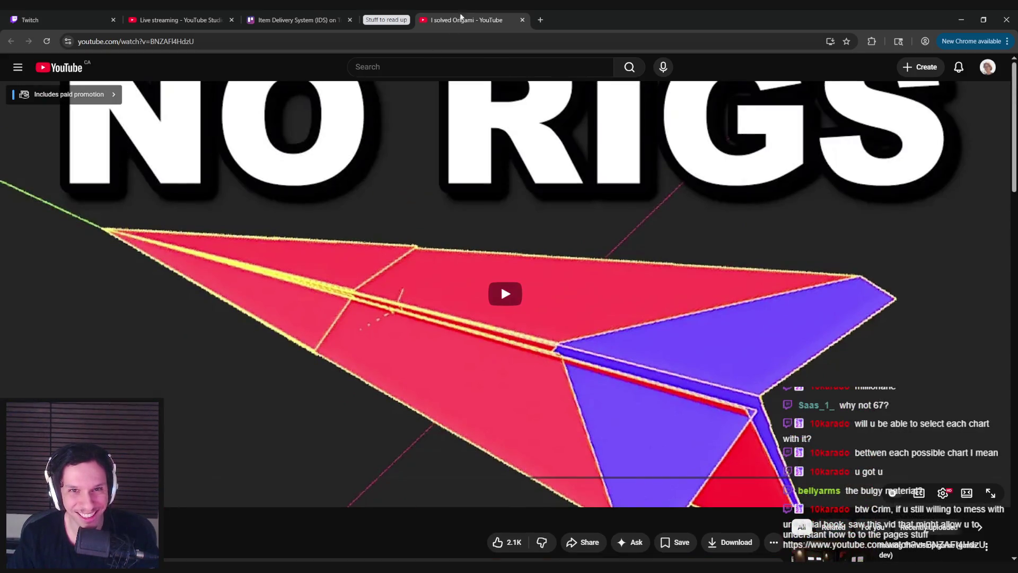
pyautogui.hotkey('ctrl', 'shift', 'Tab')
pyautogui.hotkey('alt', 'Tab')
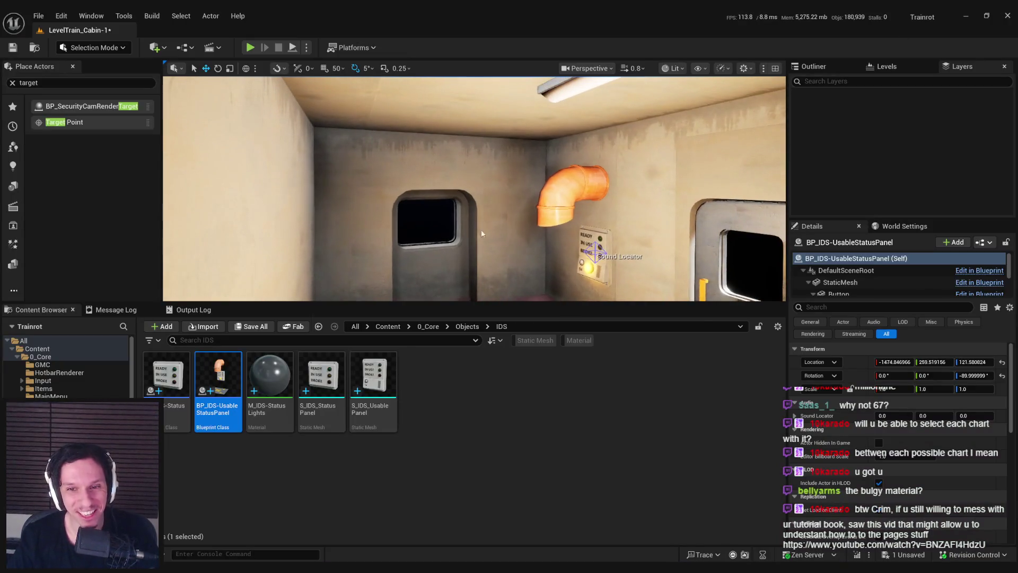
# Step: Check out and save LevelTrain_Cabin-1, then focus the view on the train cabin manager
pyautogui.hotkey('ctrl', 's')
pyautogui.click(512, 404)
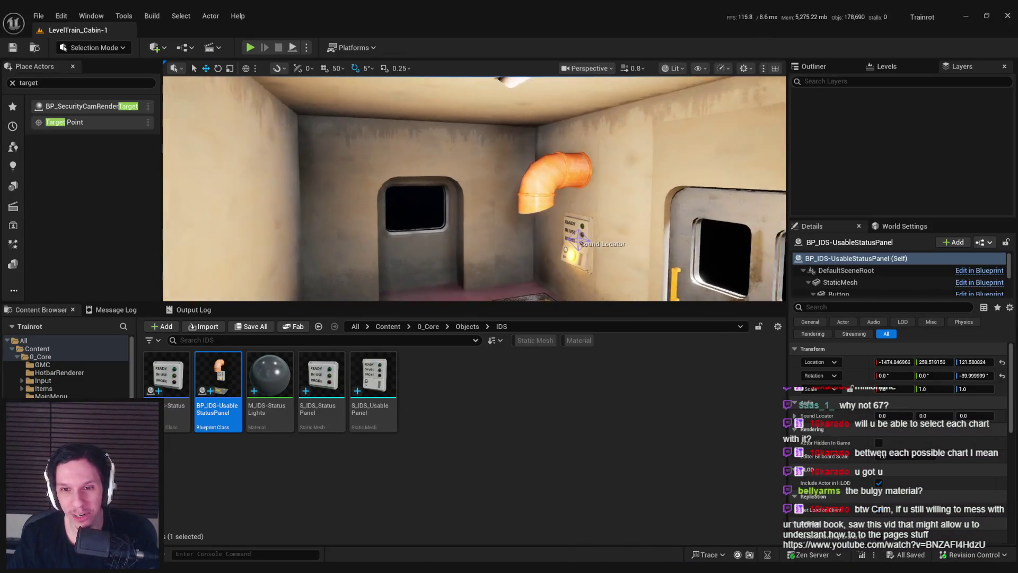
pyautogui.click(426, 184)
pyautogui.press('f')
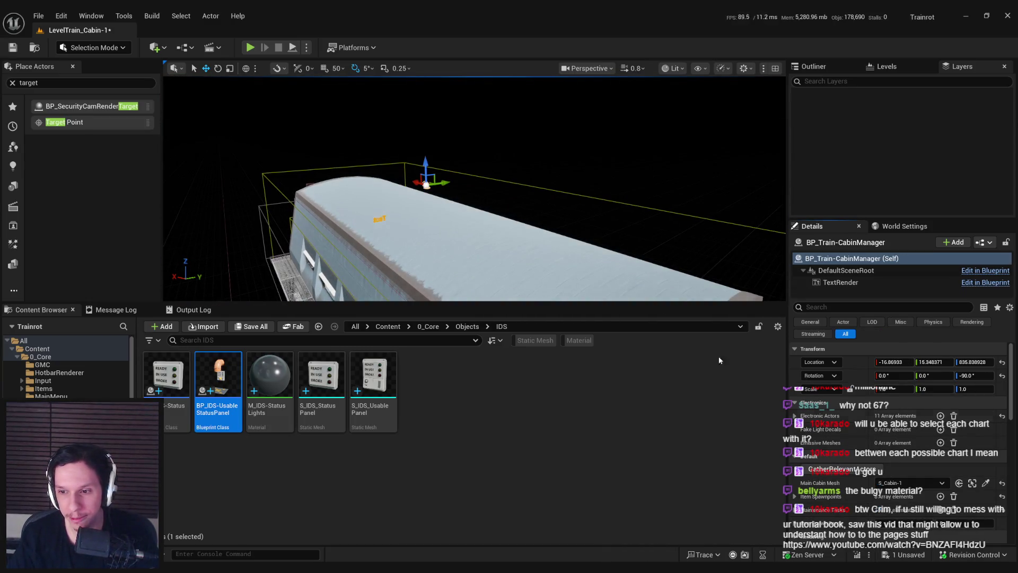
# Step: Save all remaining changes and return the view inside the cabin before heading to Trello
pyautogui.hotkey('ctrl', 's')
pyautogui.moveTo(474, 189)
pyautogui.mouseDown()
pyautogui.moveTo(530, 222)
pyautogui.moveTo(538, 268)
pyautogui.moveTo(321, 282)
pyautogui.moveTo(623, 265)
pyautogui.moveTo(633, 225)
pyautogui.mouseUp()
pyautogui.hotkey('alt', 'Tab')
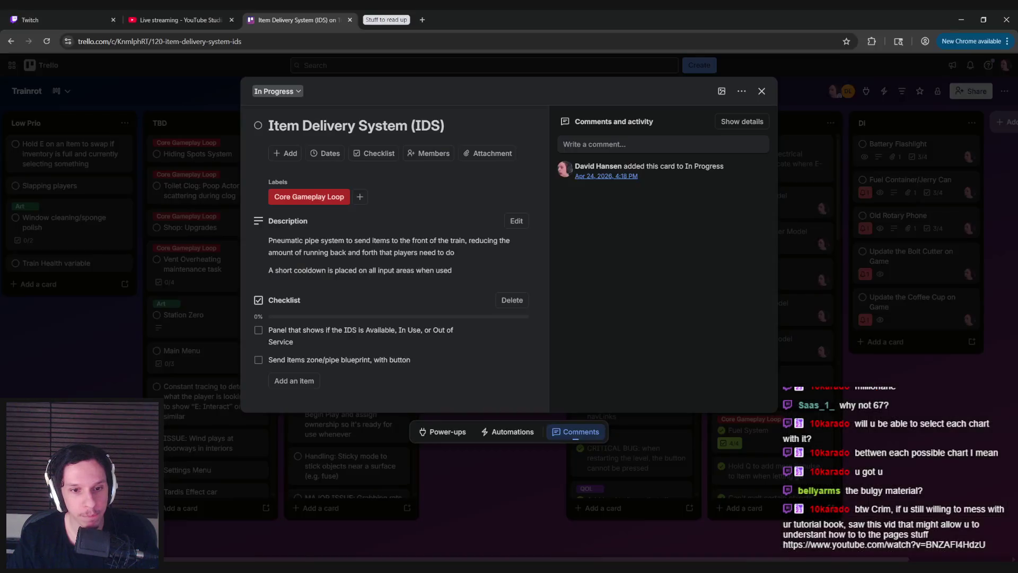
# Step: Add the checklist item 'Tie electricity to item zone sender' to the IDS card
pyautogui.click(294, 380)
pyautogui.write('T')
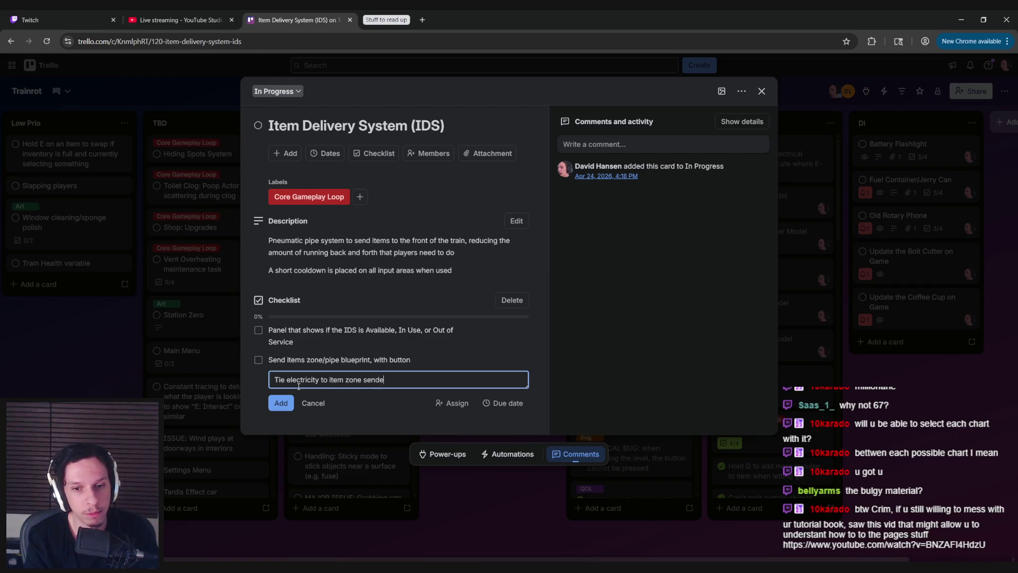
pyautogui.write('r')
pyautogui.press('Return')
pyautogui.press('Escape')
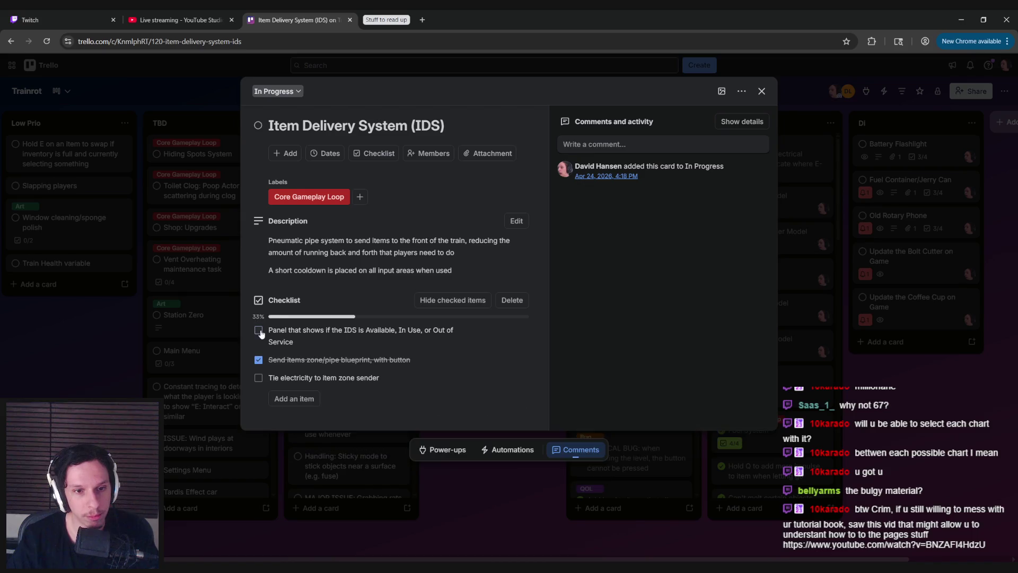
pyautogui.hotkey('alt', 'Tab')
# Step: Open LevelTrain_Cabin-2 from Content > 1_Levels > TrainTemplates
pyautogui.press('w')
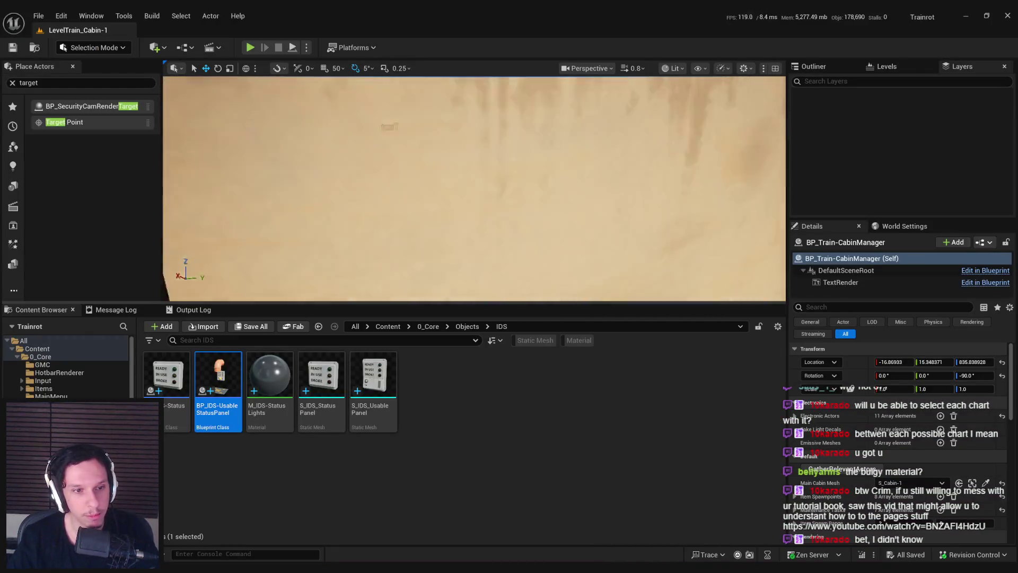
pyautogui.press('w')
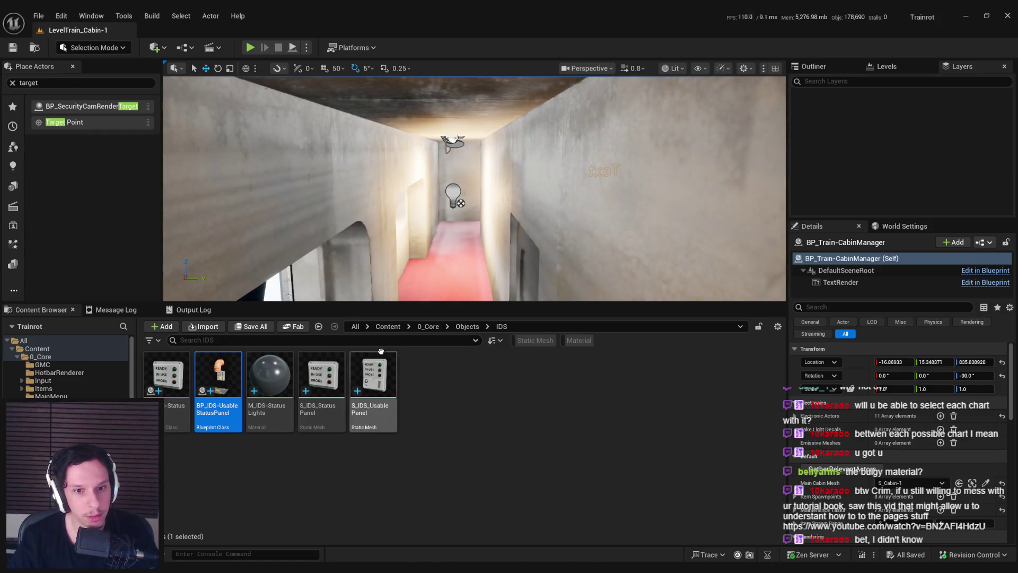
pyautogui.click(381, 327)
pyautogui.doubleClick(242, 380)
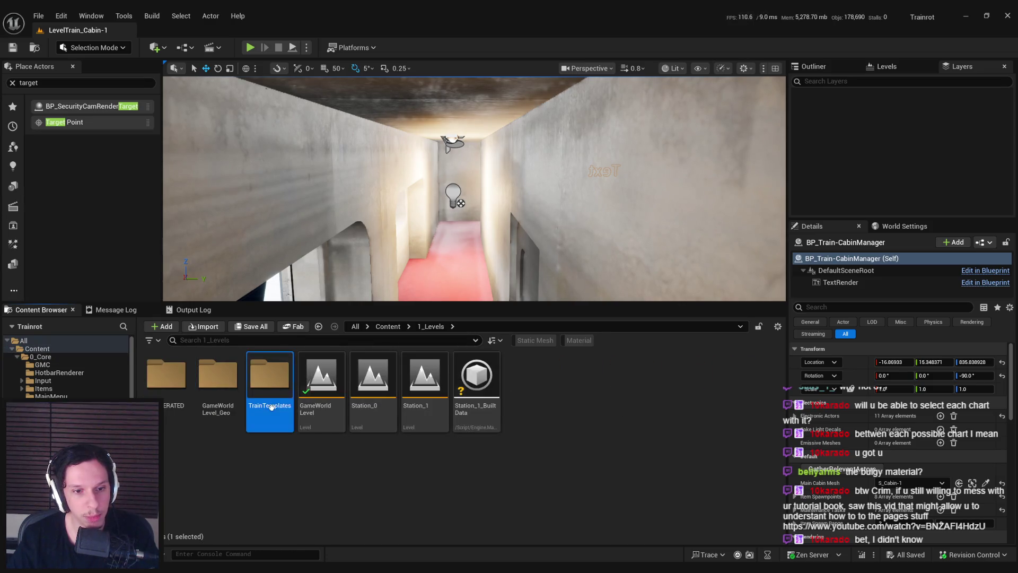
pyautogui.doubleClick(271, 407)
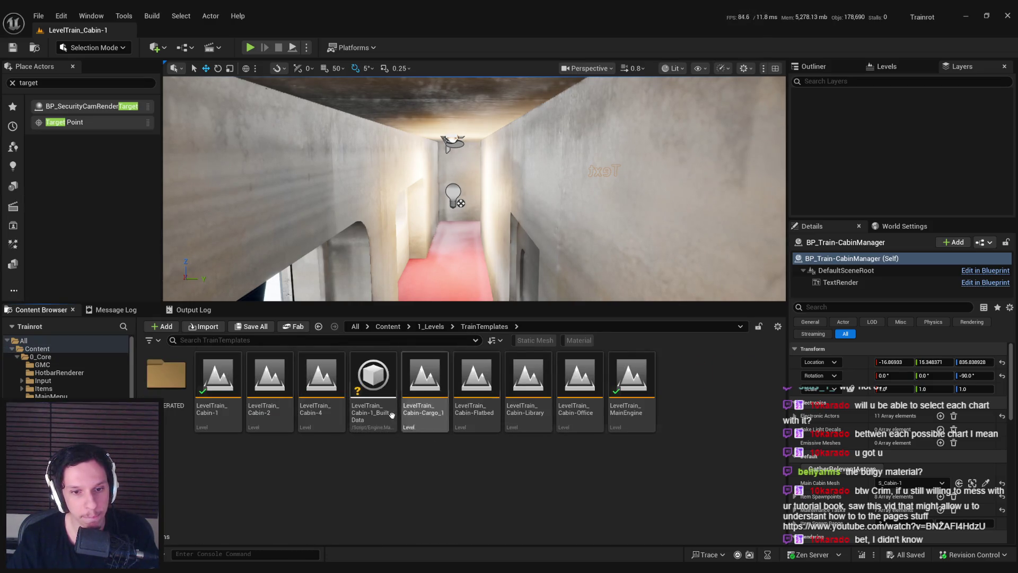
pyautogui.doubleClick(273, 413)
# Step: Load LevelTrain_Cabin-Cargo_1 and look around its crates toward the wall
pyautogui.moveTo(507, 256); pyautogui.dragTo(499, 202)
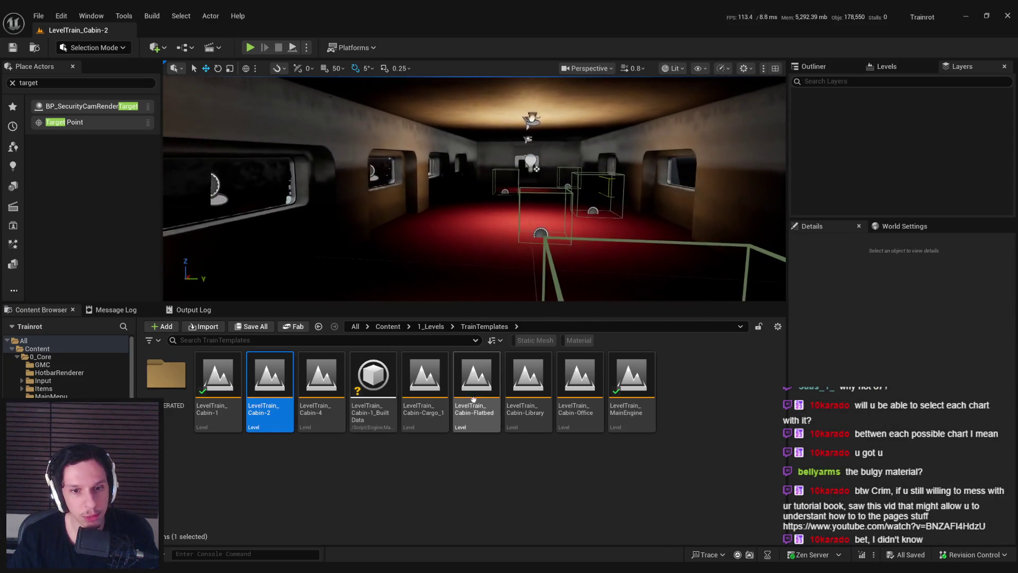
pyautogui.doubleClick(429, 423)
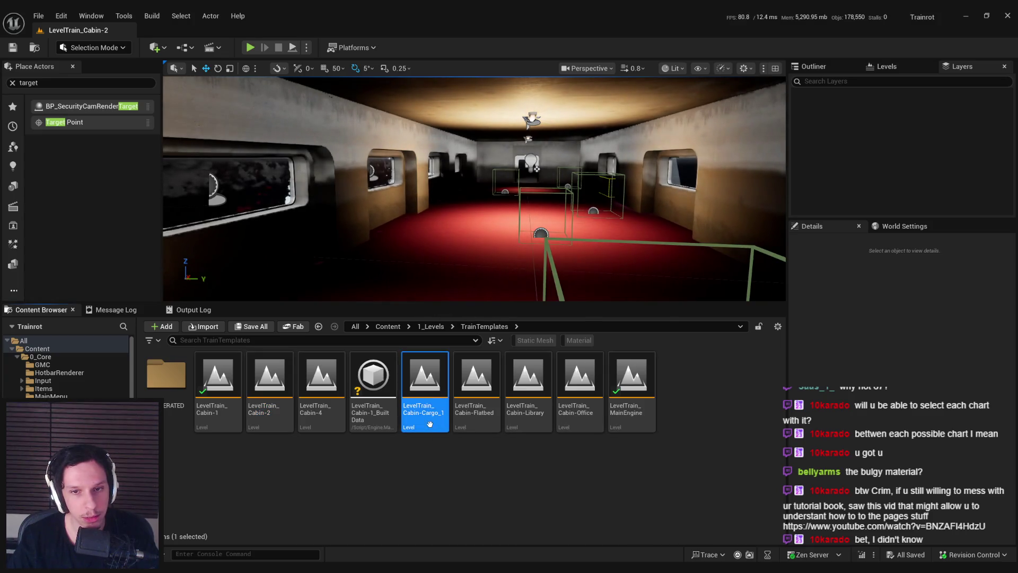
pyautogui.moveTo(474, 212)
pyautogui.mouseDown()
pyautogui.moveTo(466, 222)
pyautogui.moveTo(462, 201)
pyautogui.moveTo(483, 212)
pyautogui.moveTo(472, 223)
pyautogui.moveTo(462, 207)
pyautogui.moveTo(451, 217)
pyautogui.moveTo(461, 207)
pyautogui.moveTo(472, 218)
pyautogui.moveTo(461, 218)
pyautogui.moveTo(461, 172)
pyautogui.moveTo(445, 188)
pyautogui.moveTo(472, 238)
pyautogui.mouseUp()
pyautogui.moveTo(554, 235); pyautogui.dragTo(530, 231)
# Step: Drag BP_IDS-UsableStatusPanel from 0_Core > Objects > IDS onto the cargo cabin wall
pyautogui.click(408, 326)
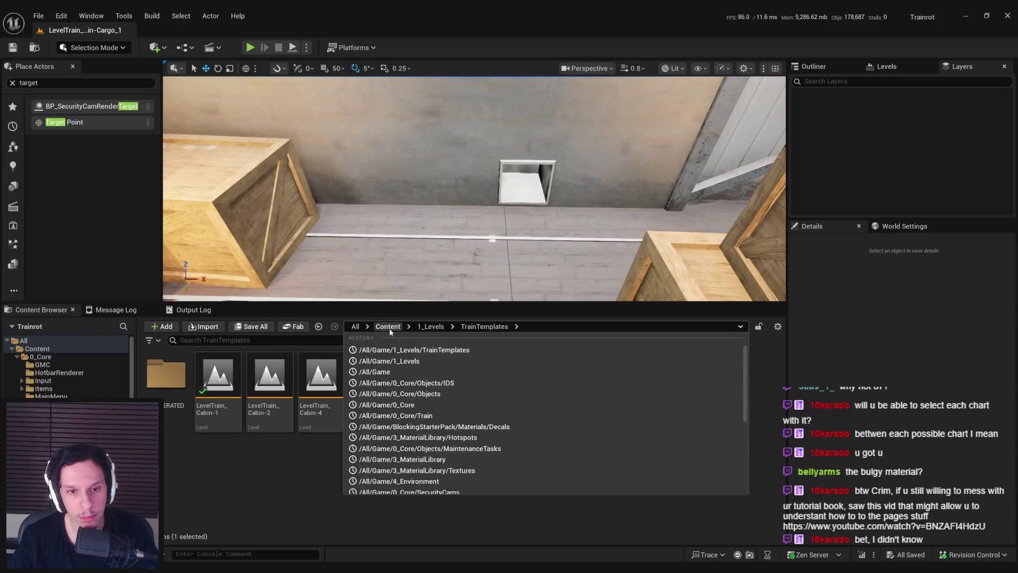
pyautogui.click(395, 344)
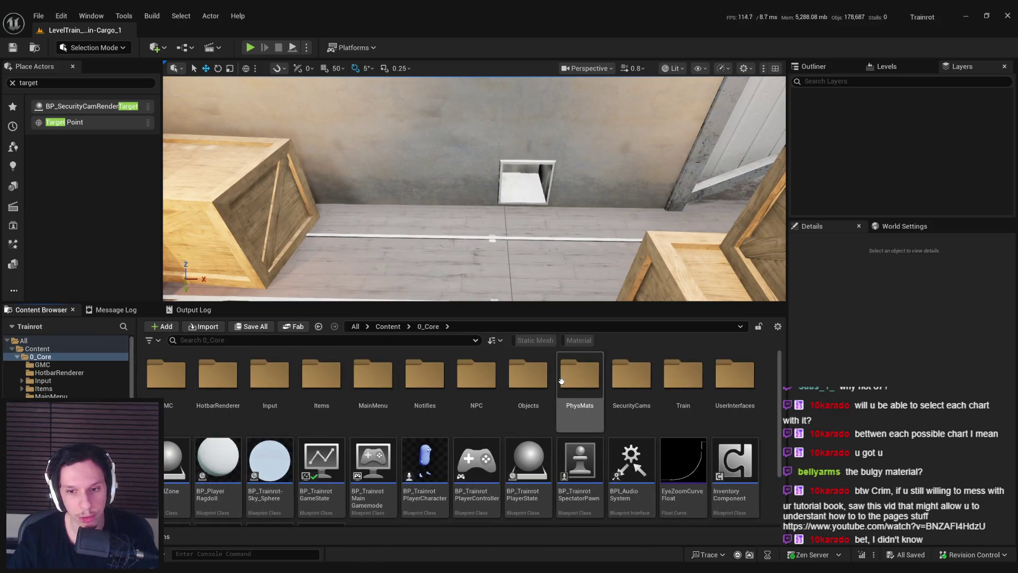
pyautogui.doubleClick(528, 376)
pyautogui.doubleClick(270, 376)
pyautogui.moveTo(217, 376)
pyautogui.mouseDown()
pyautogui.moveTo(318, 329)
pyautogui.moveTo(435, 238)
pyautogui.moveTo(475, 240)
pyautogui.mouseUp()
pyautogui.press('f')
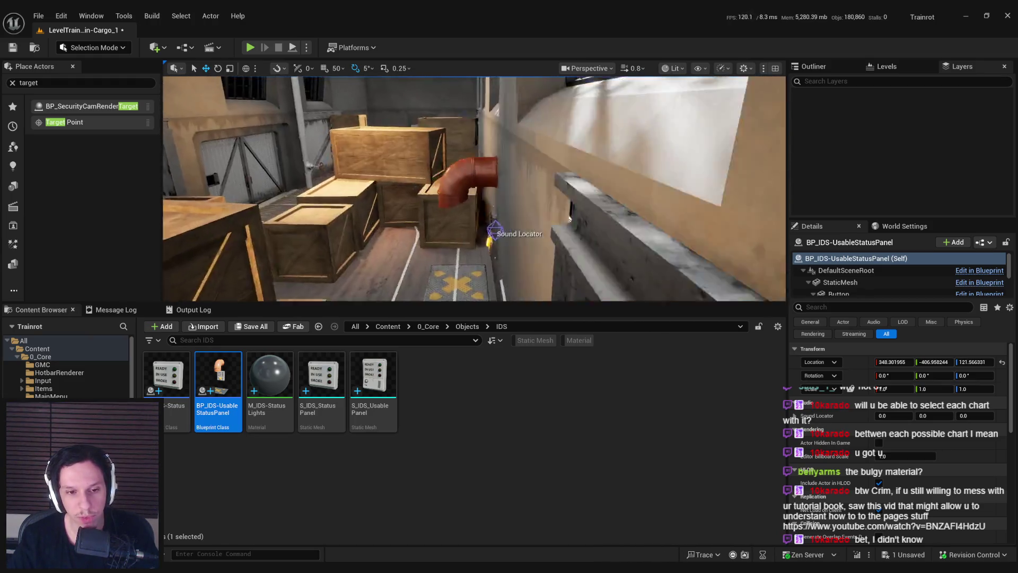
# Step: Check out and save the cargo cabin level, returning to the Content folder
pyautogui.hotkey('ctrl', 's')
pyautogui.click(529, 405)
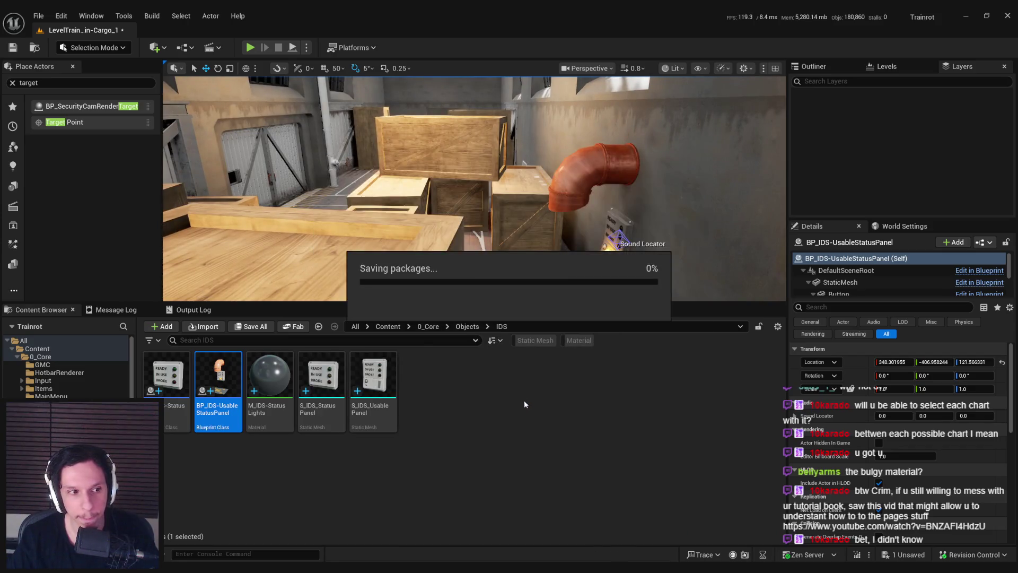
pyautogui.click(387, 327)
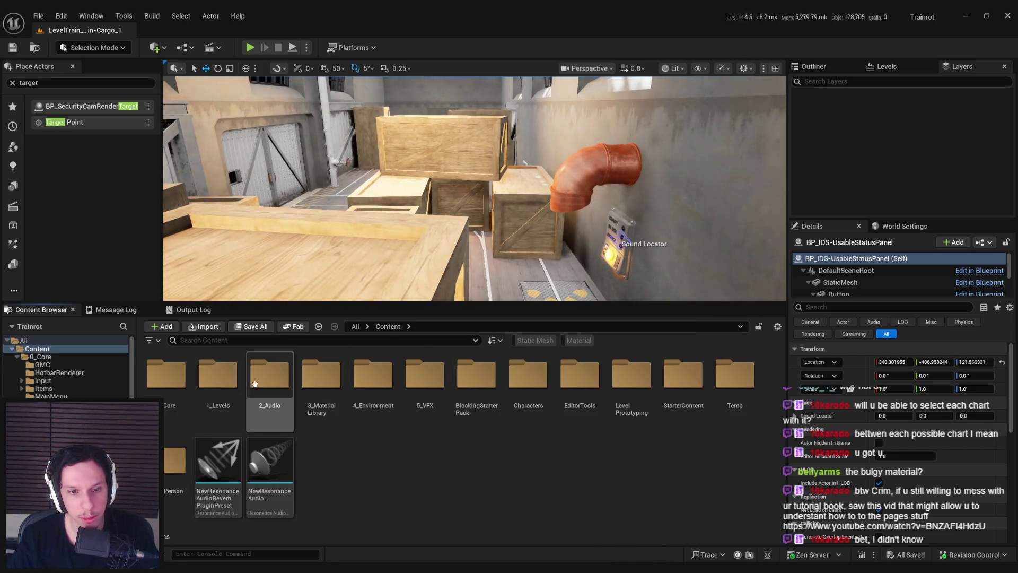
# Step: Load LevelTrain_Cabin-Library from 1_Levels > TrainTemplates and fly into the bookshelf room
pyautogui.doubleClick(217, 374)
pyautogui.doubleClick(269, 376)
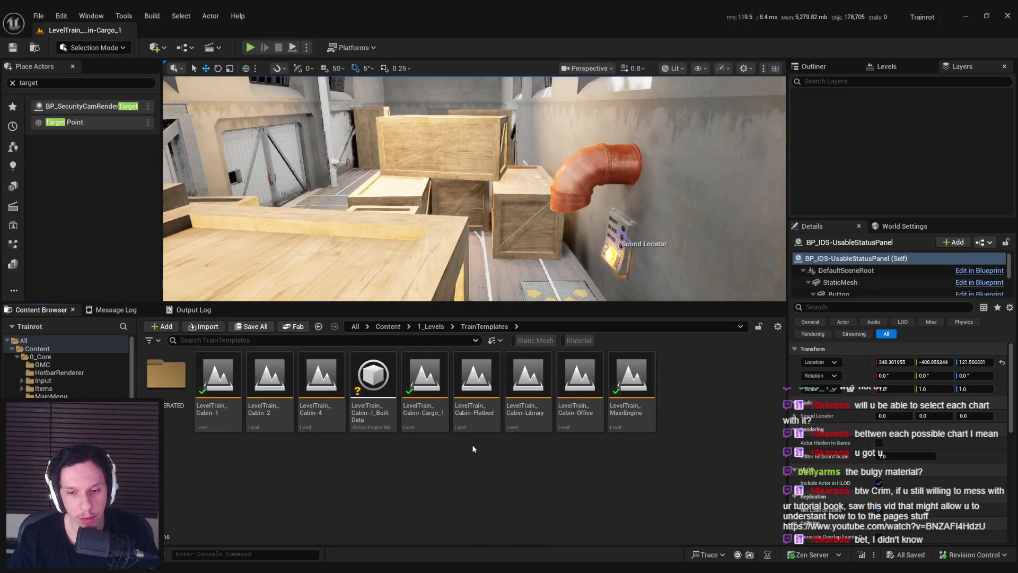
pyautogui.doubleClick(518, 420)
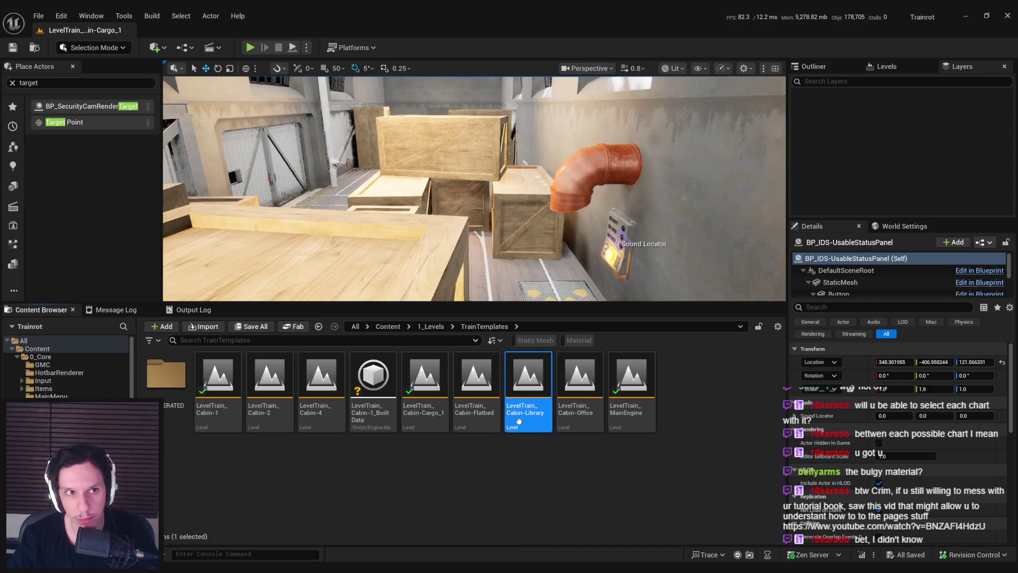
pyautogui.moveTo(474, 189)
pyautogui.mouseDown()
pyautogui.moveTo(530, 154)
pyautogui.moveTo(450, 167)
pyautogui.moveTo(522, 135)
pyautogui.moveTo(501, 137)
pyautogui.mouseUp()
pyautogui.click(390, 326)
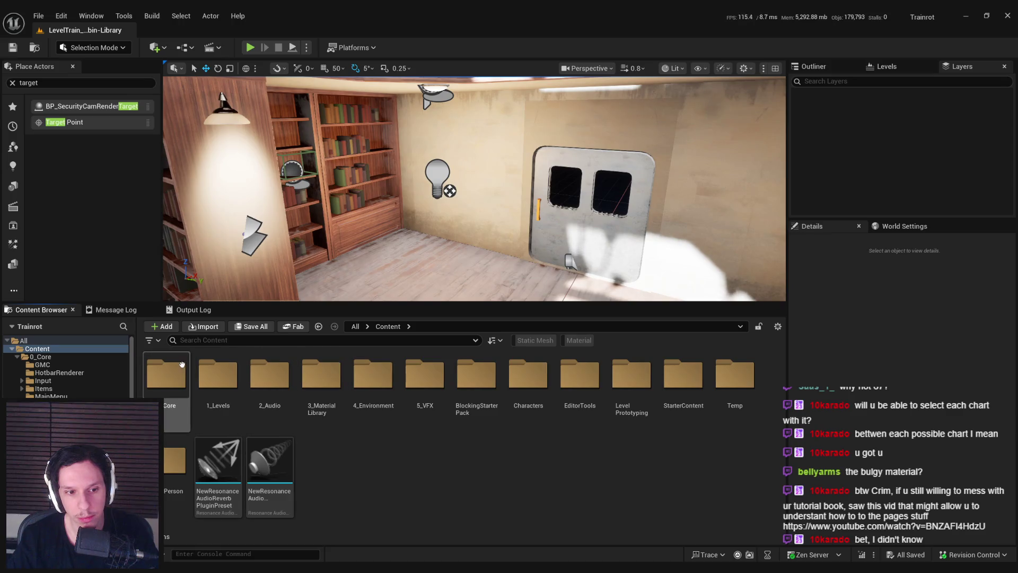
# Step: Place a BP_IDS-UsableStatusPanel from the recently placed actors into the library cabin
pyautogui.doubleClick(182, 364)
pyautogui.click(13, 83)
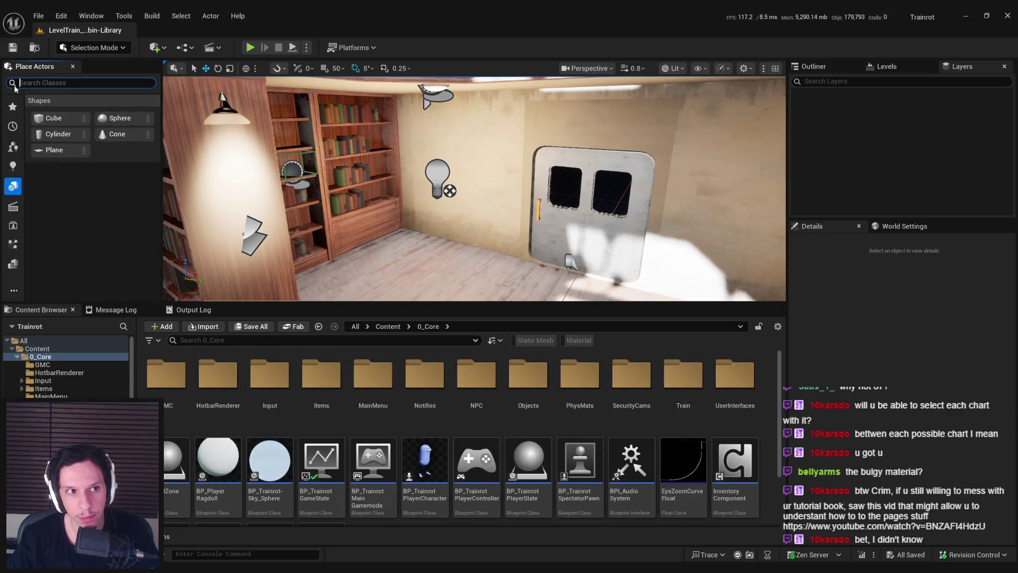
pyautogui.click(13, 126)
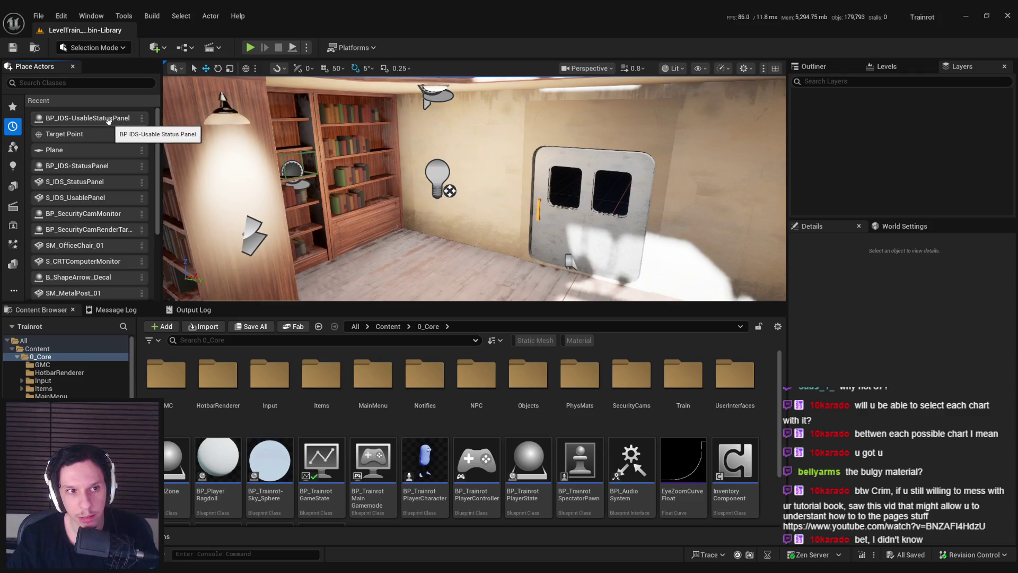
pyautogui.moveTo(463, 251); pyautogui.dragTo(445, 260)
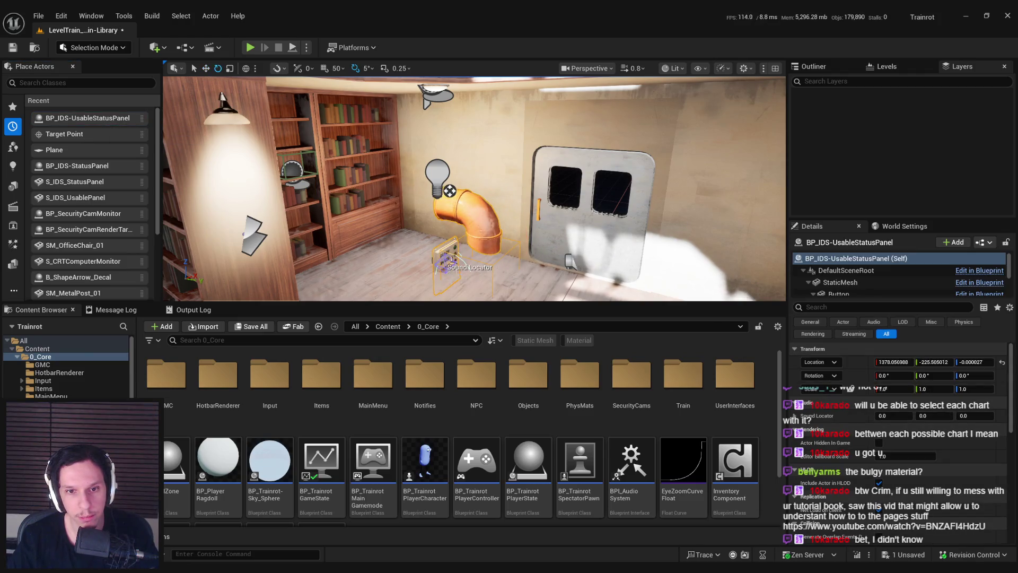
# Step: Position the panel flush on the wall beside the door, slightly lowered
pyautogui.press('Left')
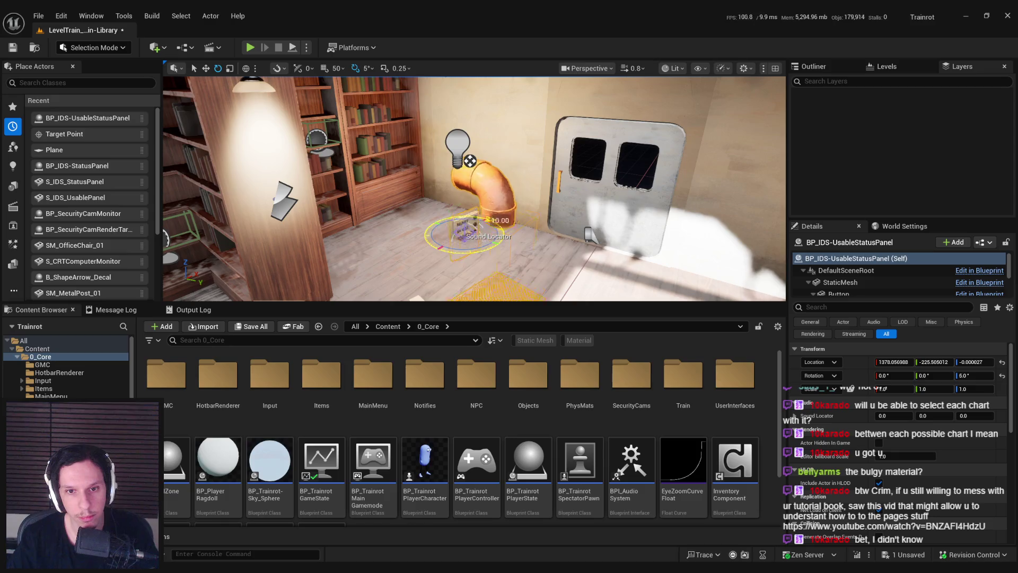
pyautogui.press('Up')
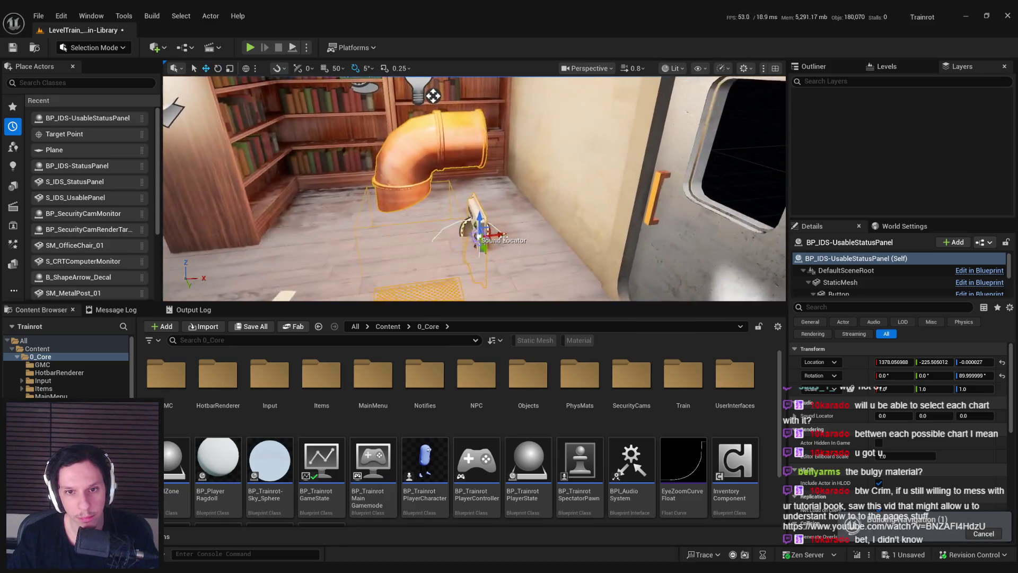
pyautogui.moveTo(568, 109); pyautogui.dragTo(568, 113)
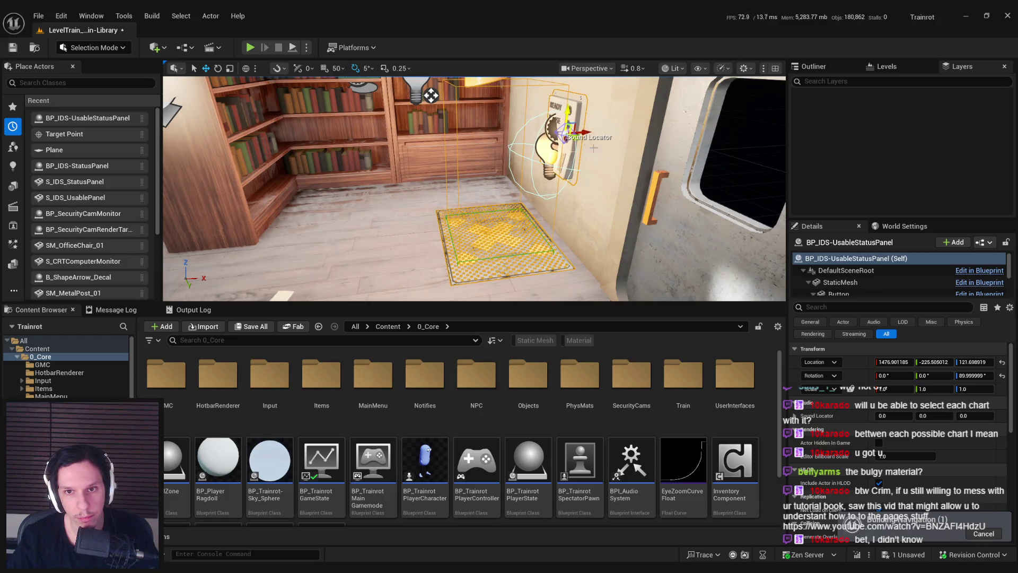
pyautogui.press('f')
pyautogui.moveTo(516, 211); pyautogui.dragTo(567, 210)
pyautogui.moveTo(463, 199); pyautogui.dragTo(500, 273)
# Step: Save the library level and browse to Content > 1_Levels > TrainTemplates
pyautogui.hotkey('ctrl', 's')
pyautogui.press('Return')
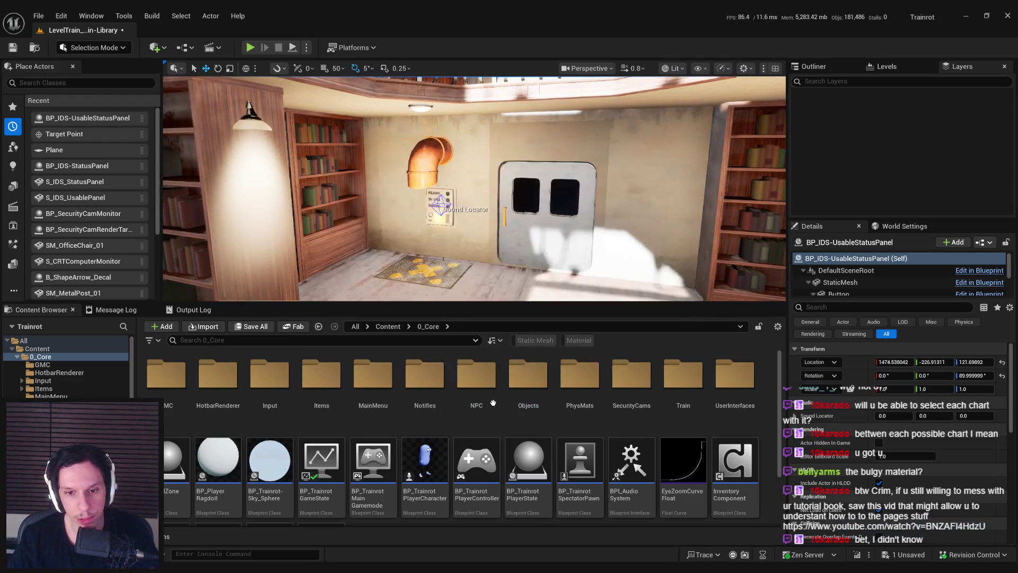
pyautogui.click(380, 328)
pyautogui.doubleClick(187, 390)
pyautogui.click(318, 326)
pyautogui.doubleClick(217, 376)
pyautogui.click(262, 384)
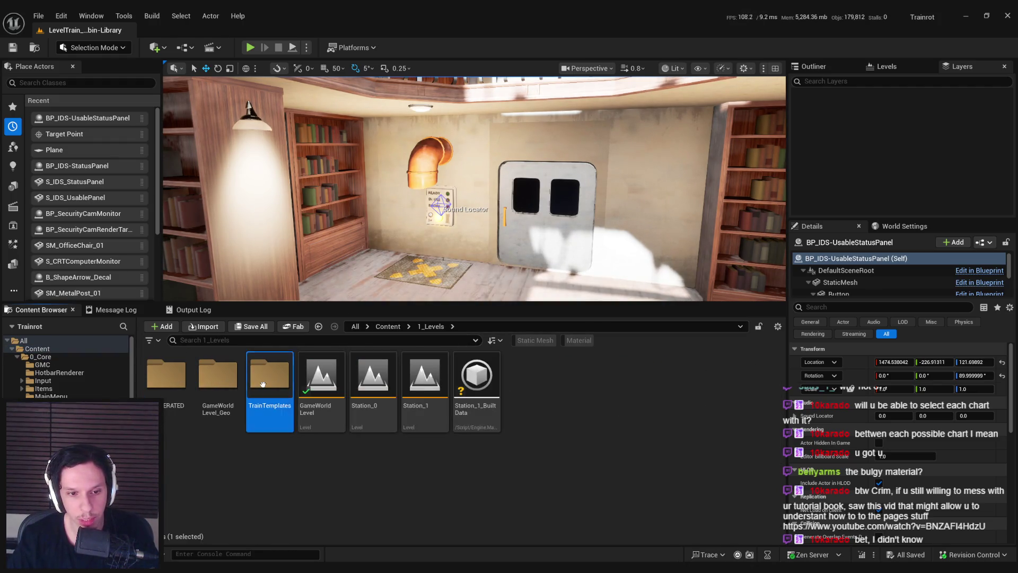
# Step: Load LevelTrain_Cabin-Office and fly the view toward its desk and wall
pyautogui.doubleClick(262, 383)
pyautogui.doubleClick(577, 418)
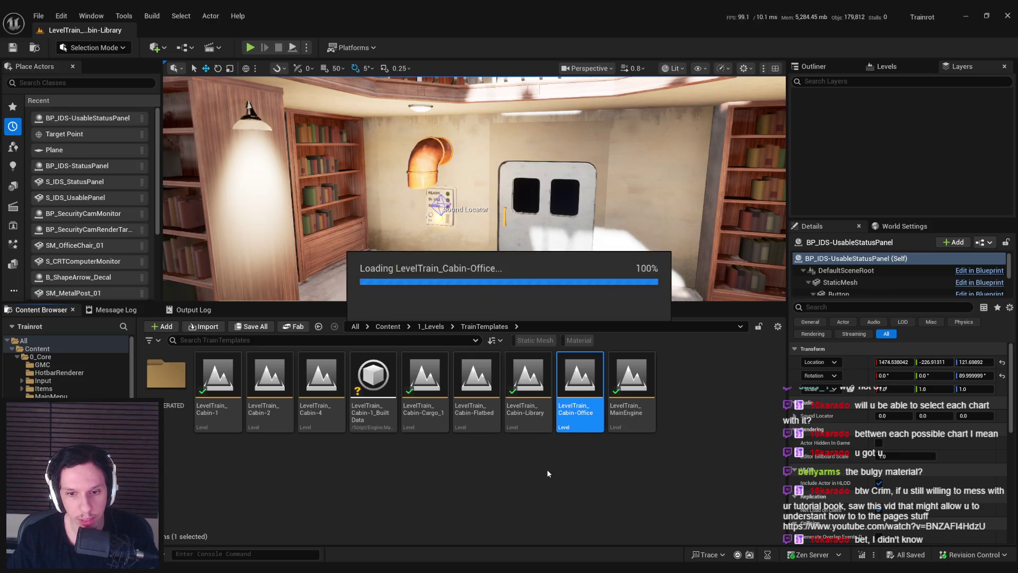
pyautogui.moveTo(561, 172); pyautogui.dragTo(561, 172)
pyautogui.moveTo(438, 271); pyautogui.dragTo(437, 271)
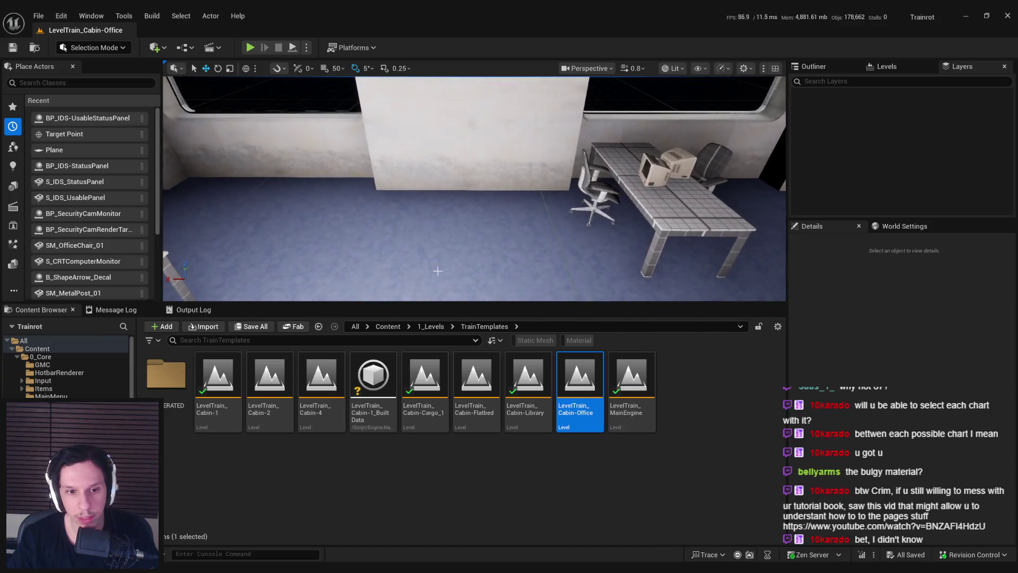
# Step: Mount a usable status panel on the office wall below the orange pipe and save
pyautogui.moveTo(454, 194); pyautogui.dragTo(474, 217)
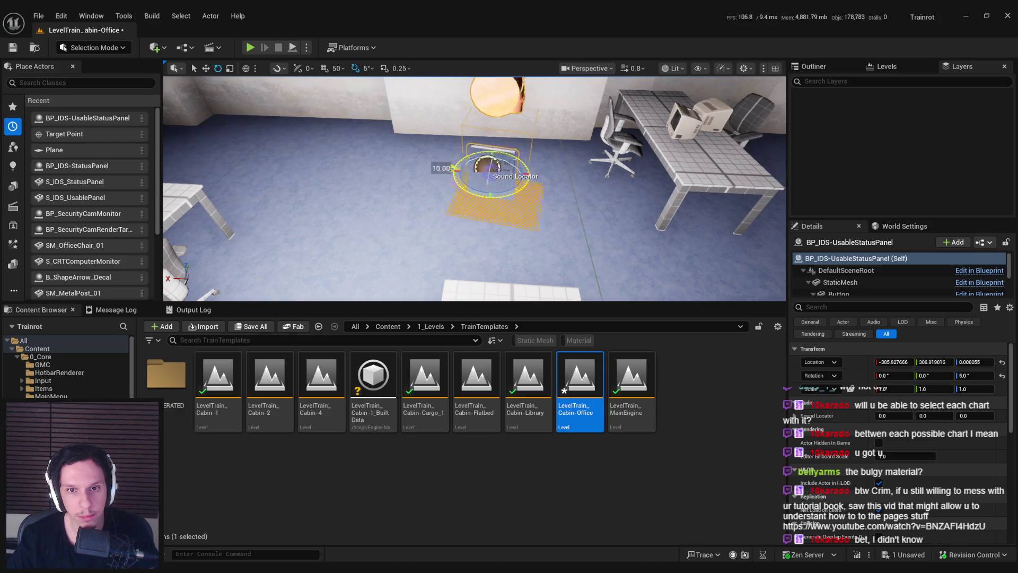
pyautogui.press('w')
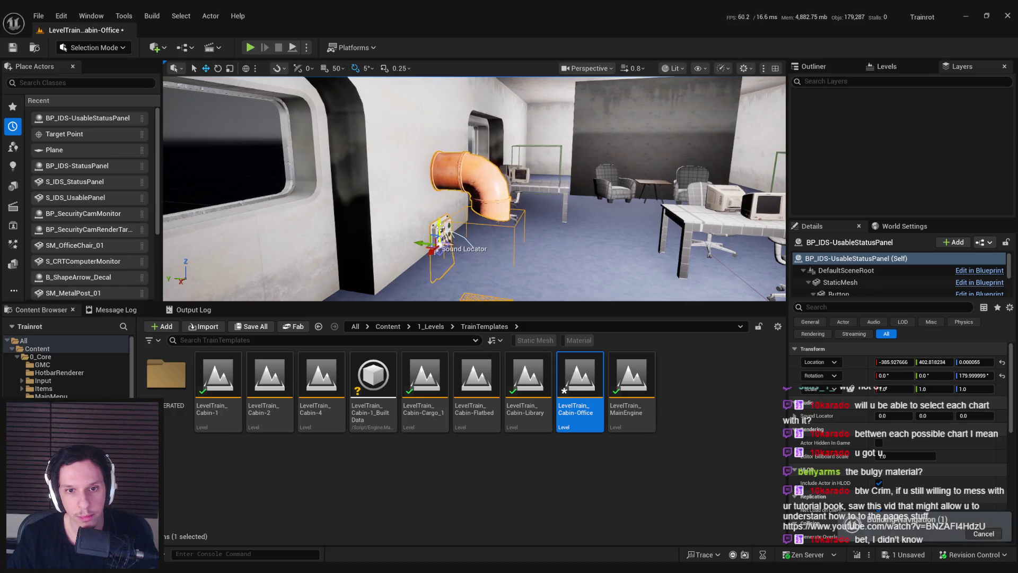
pyautogui.moveTo(427, 238); pyautogui.dragTo(458, 205)
pyautogui.press('f')
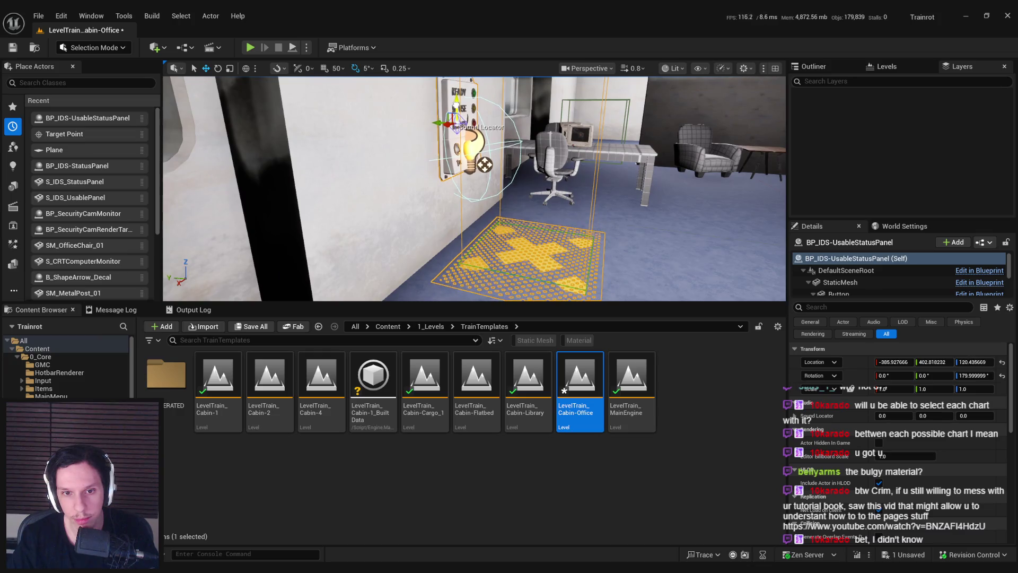
pyautogui.moveTo(478, 223); pyautogui.dragTo(453, 210)
pyautogui.moveTo(515, 202); pyautogui.dragTo(514, 202)
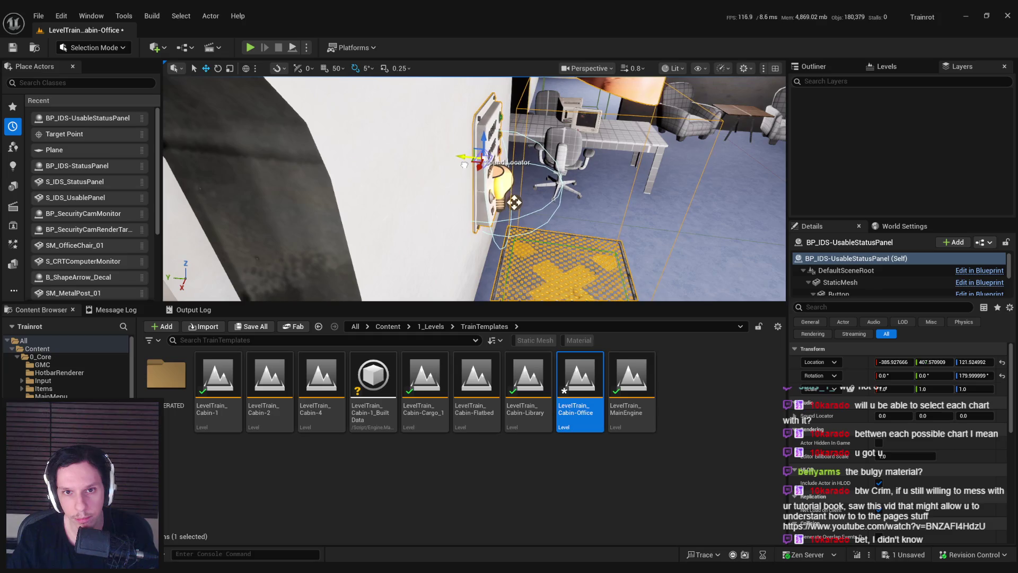
pyautogui.press('f')
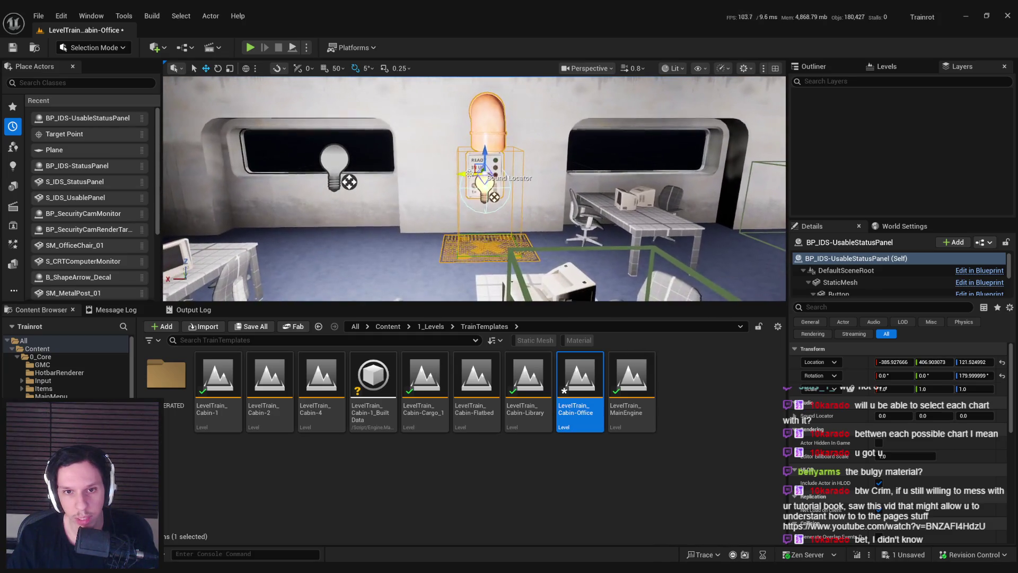
pyautogui.moveTo(502, 224); pyautogui.dragTo(502, 265)
pyautogui.hotkey('ctrl', 's')
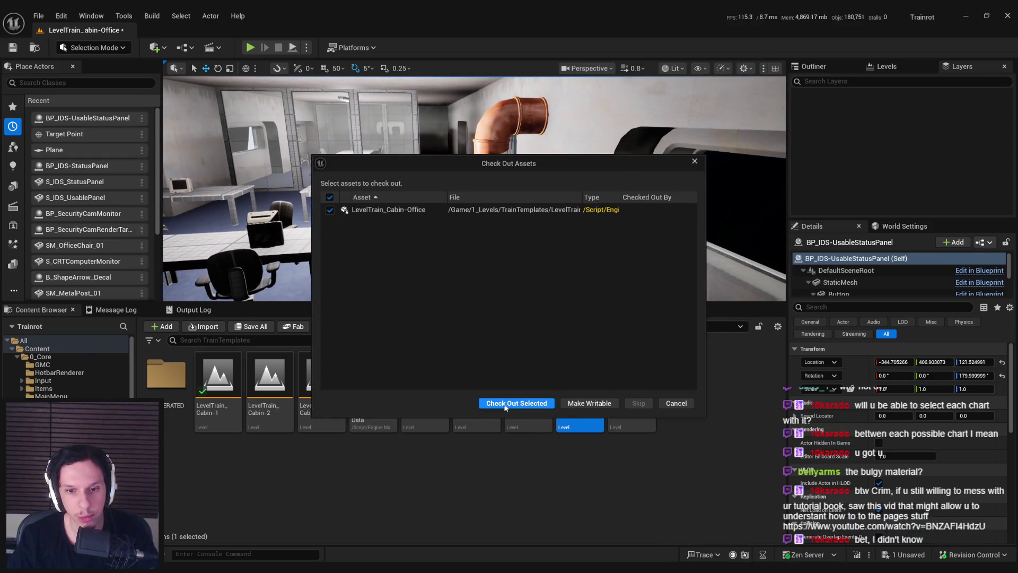
# Step: Check out the Cabin-Office level to save it, then reopen it from File > Recent Levels
pyautogui.click(517, 405)
pyautogui.moveTo(458, 182)
pyautogui.mouseDown()
pyautogui.moveTo(434, 183)
pyautogui.moveTo(467, 183)
pyautogui.mouseUp()
pyautogui.click(38, 16)
pyautogui.moveTo(75, 84)
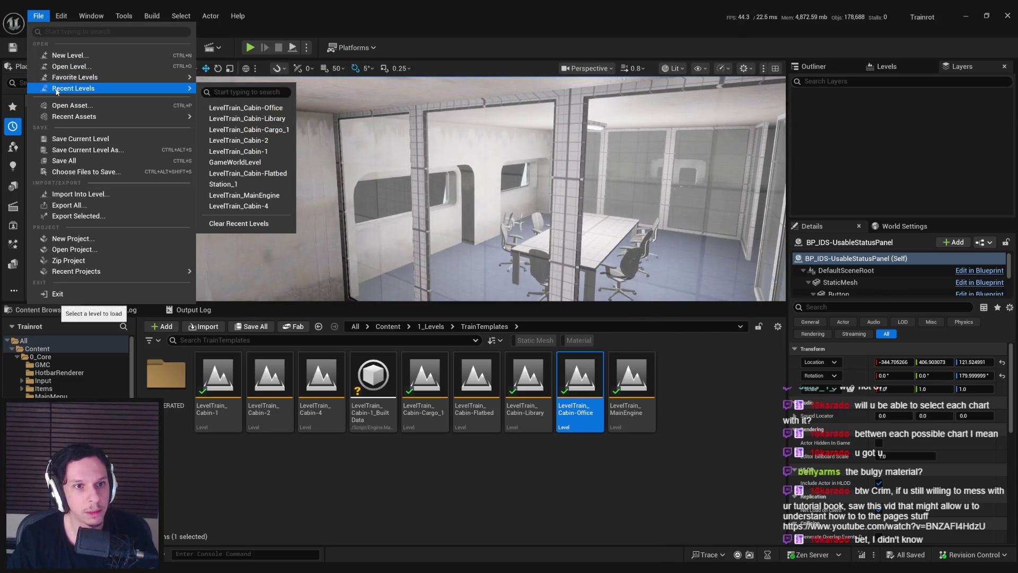
pyautogui.click(238, 93)
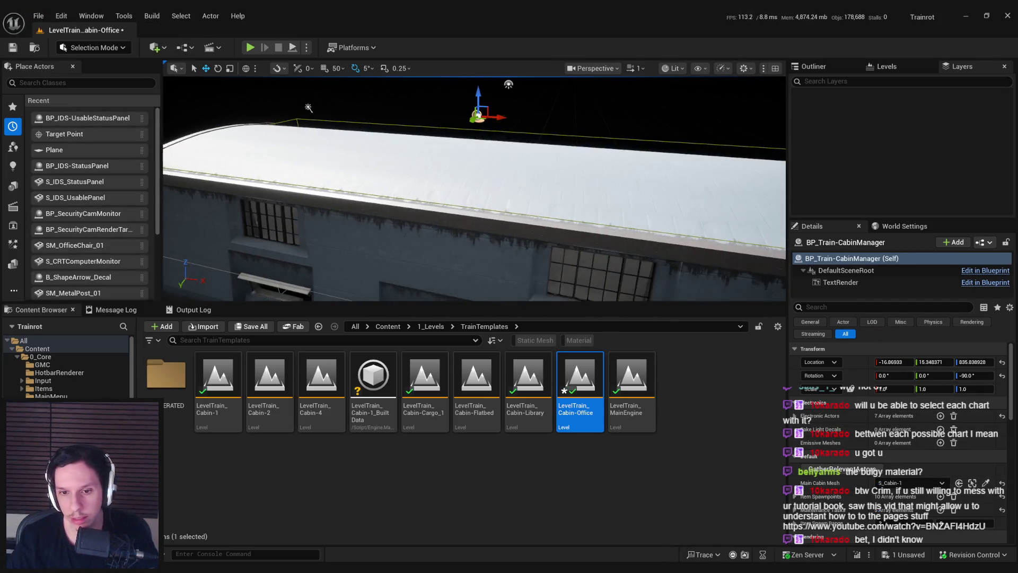
# Step: Load LevelTrain_Cabin-Library, then LevelTrain_Cabin-Cargo_1, and save Cargo_1 with Ctrl+S
pyautogui.doubleClick(530, 387)
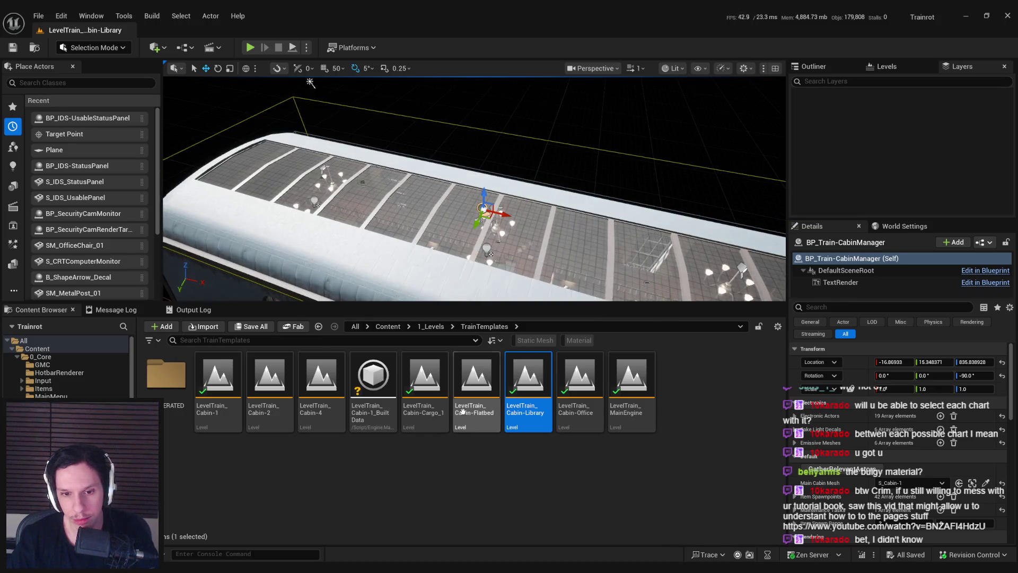
pyautogui.click(431, 413)
pyautogui.doubleClick(430, 413)
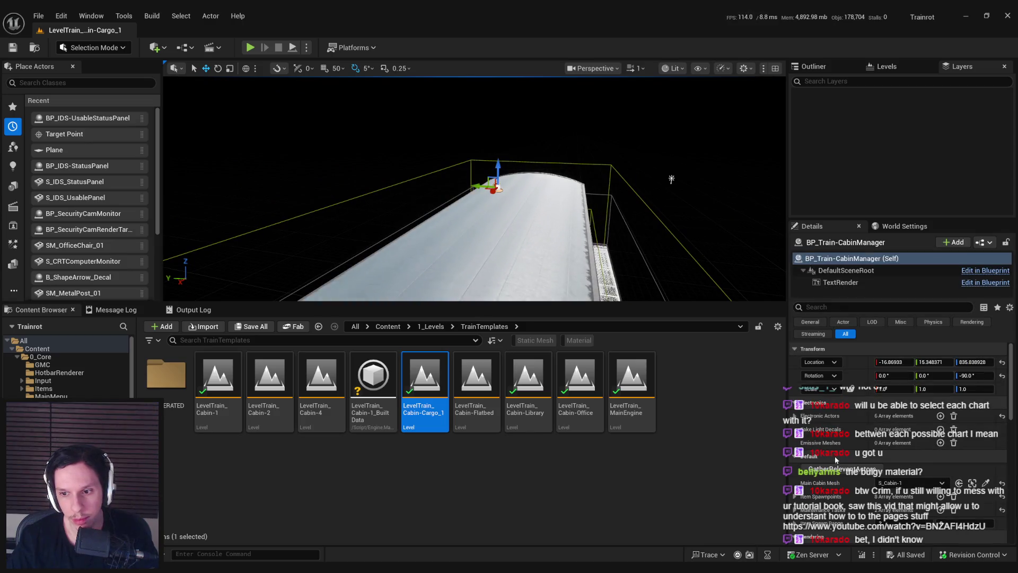
pyautogui.hotkey('ctrl', 's')
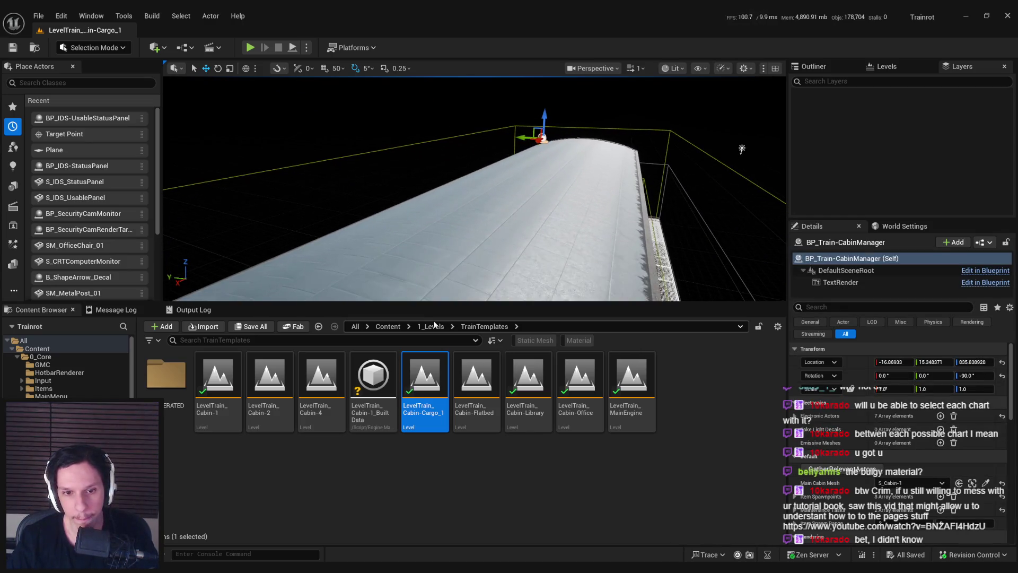
pyautogui.click(38, 16)
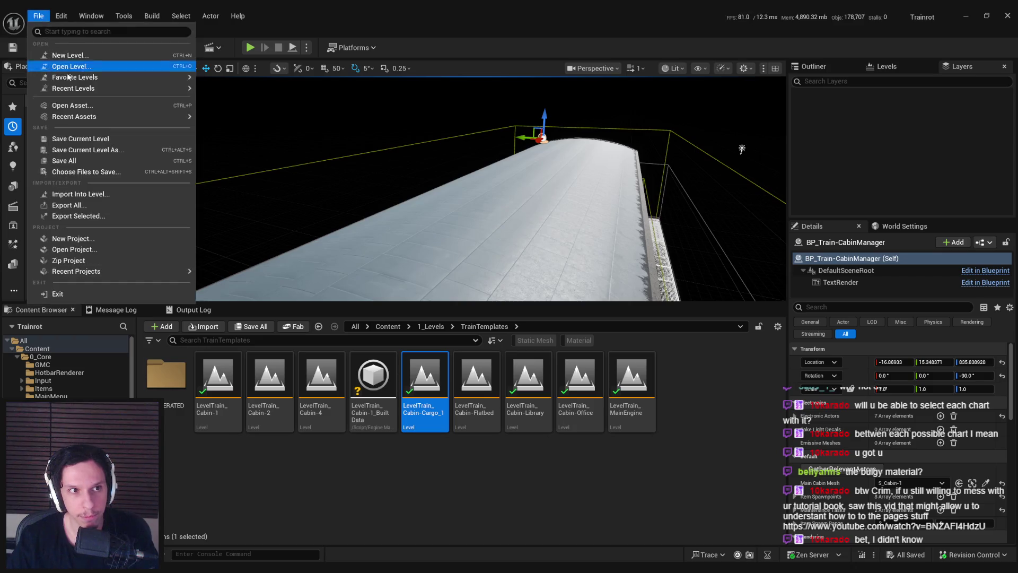
# Step: Open GameWorldLevel from Recent Levels and start Play In Editor in the immersive viewport
pyautogui.moveTo(71, 89)
pyautogui.click(249, 162)
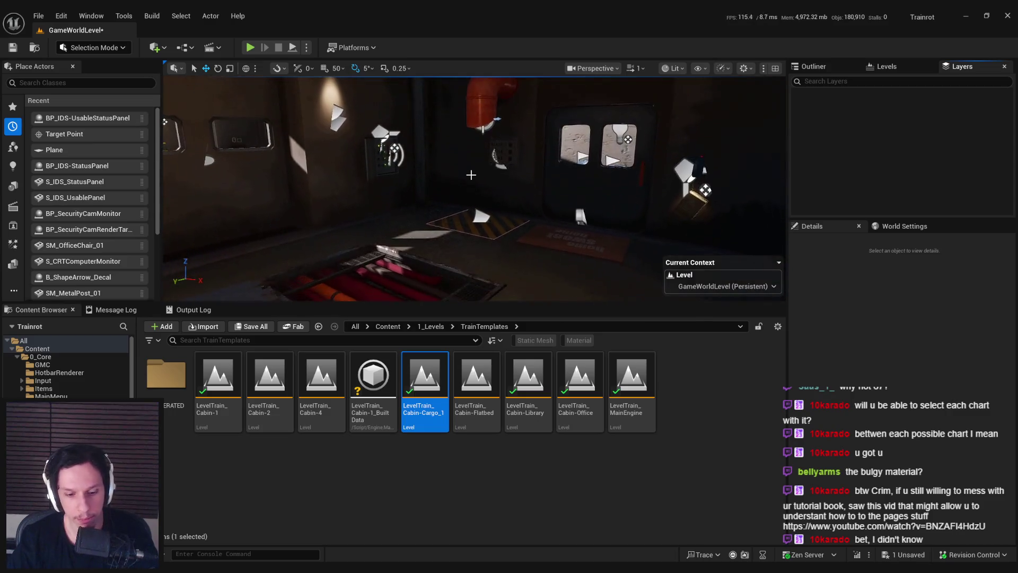
pyautogui.press('F11')
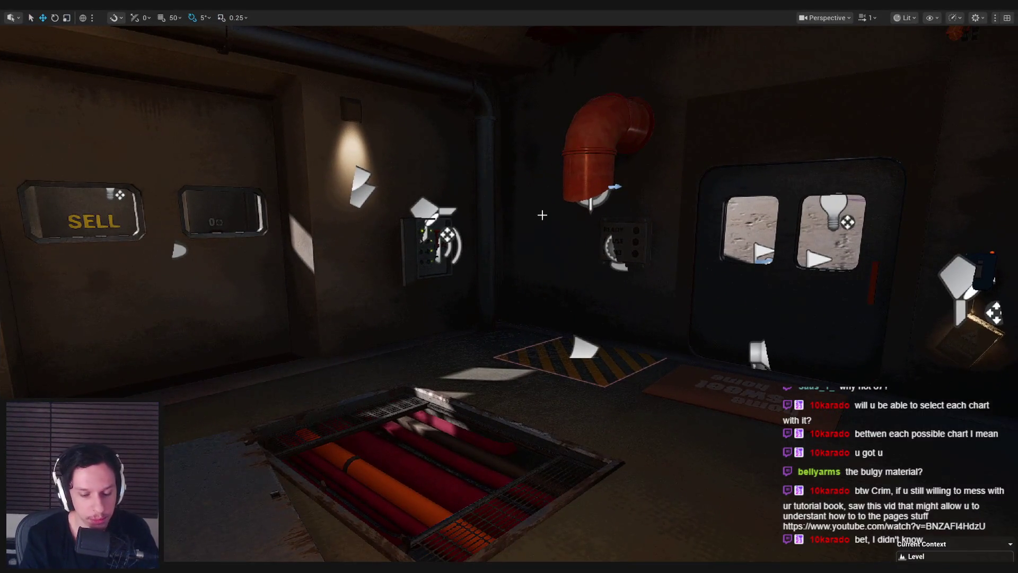
pyautogui.hotkey('alt', 'p')
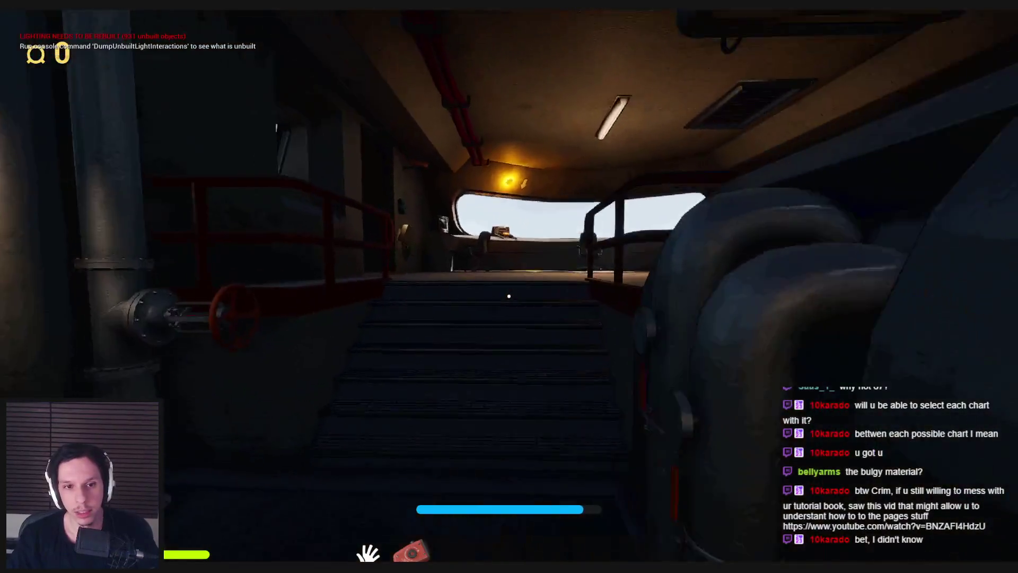
# Step: Press the START/STOP button, then pick up and drop the red item from the locker
pyautogui.press('w')
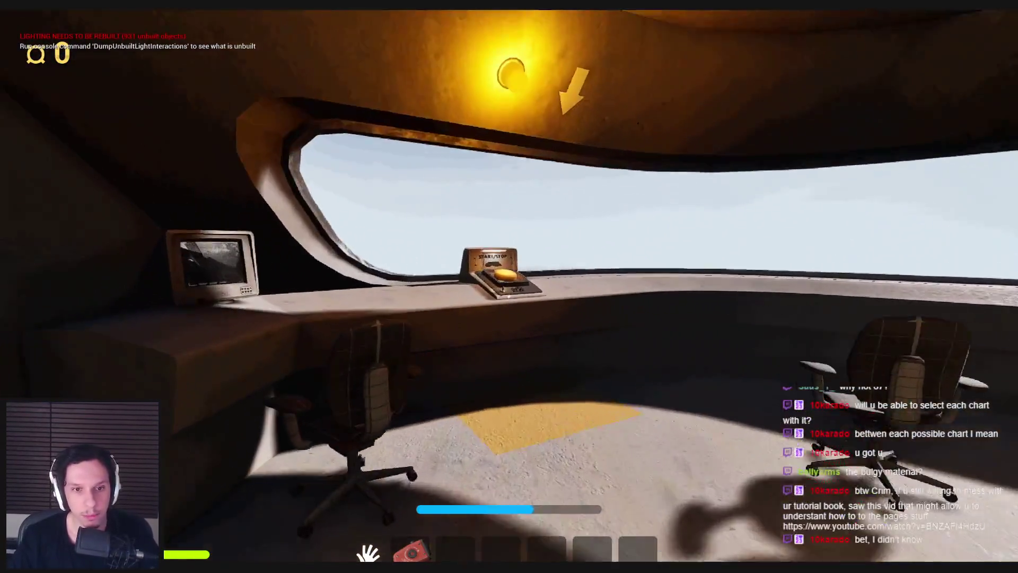
pyautogui.click(508, 295)
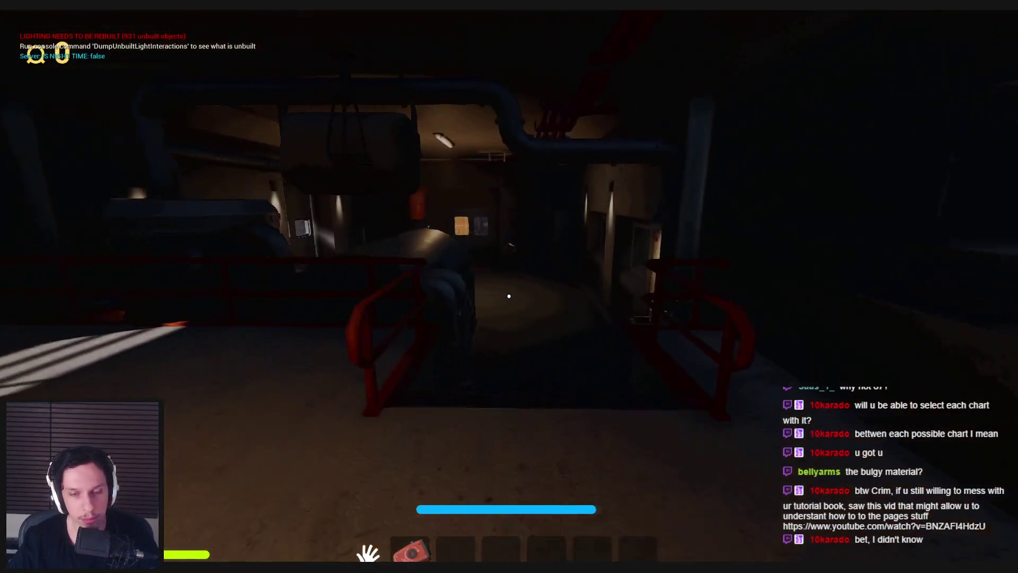
pyautogui.press('w')
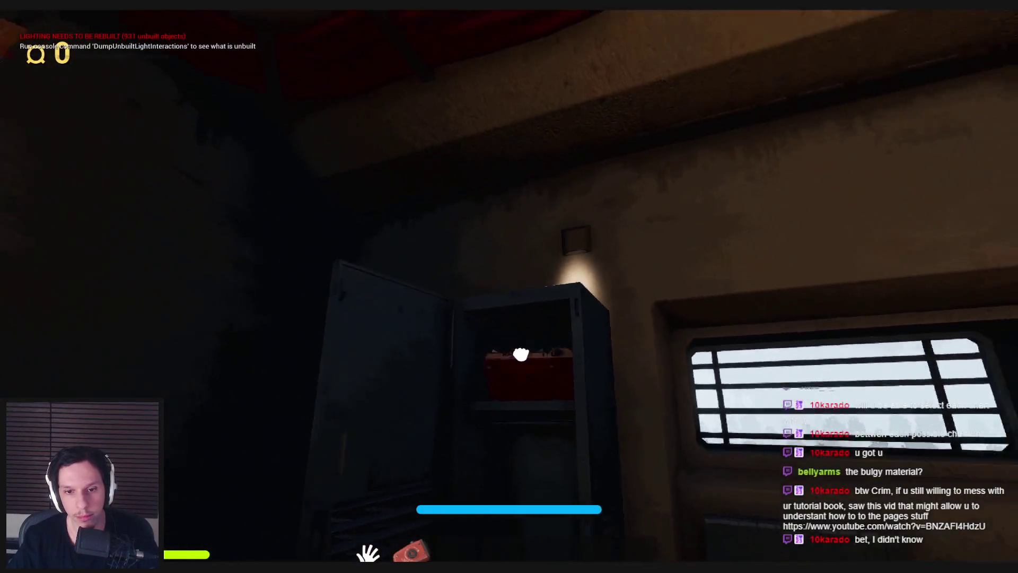
pyautogui.click(508, 295)
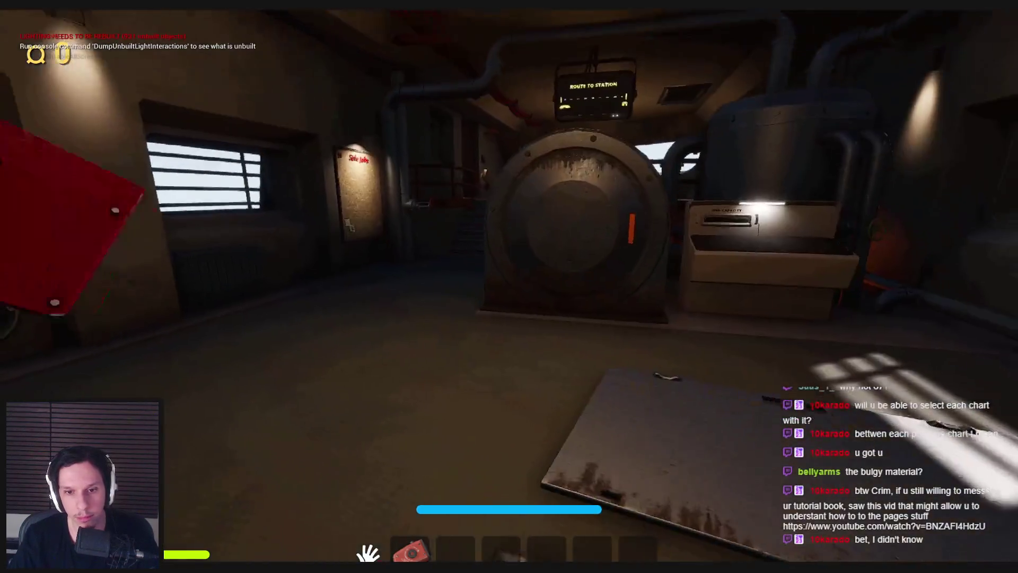
pyautogui.click(398, 264)
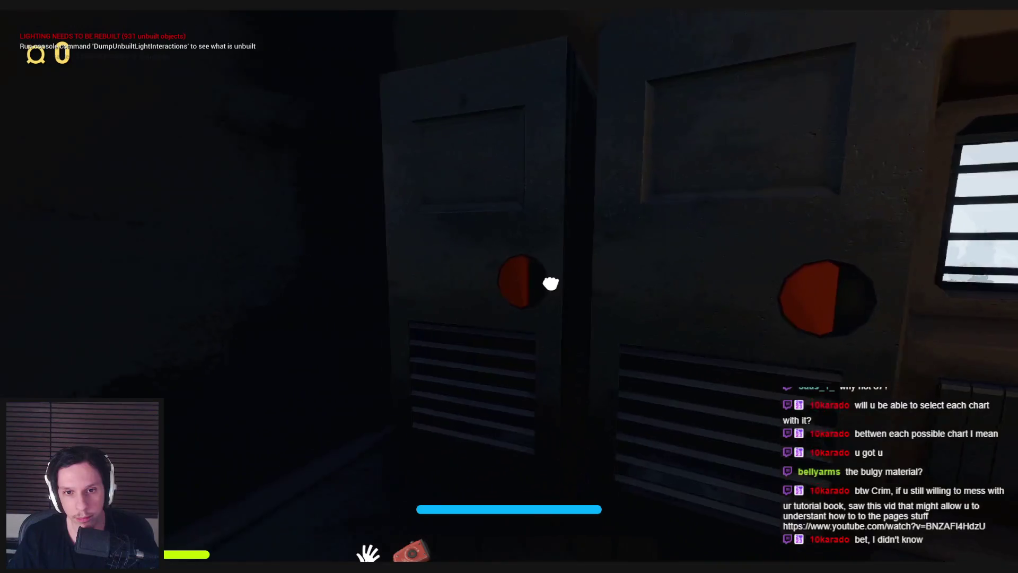
# Step: Go through the windowed door onto the deck and walk the container corridor toward the orange crate
pyautogui.press('w')
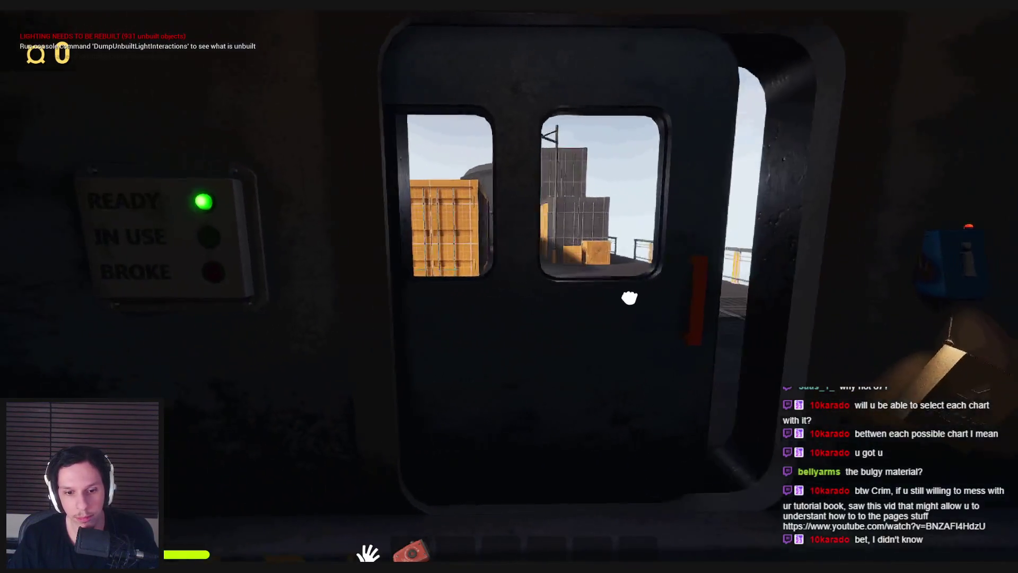
pyautogui.click(625, 289)
pyautogui.press('w')
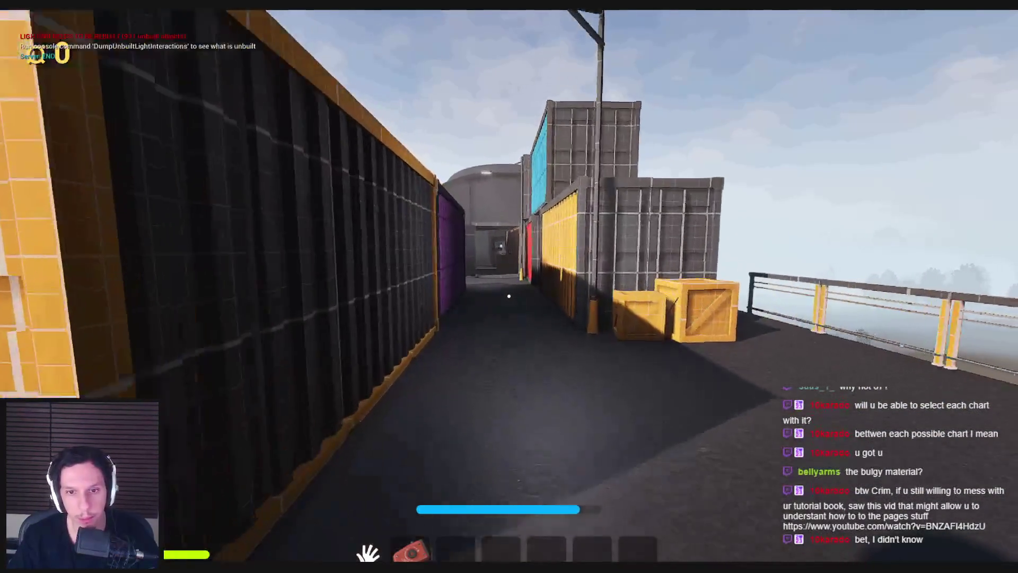
pyautogui.press('w')
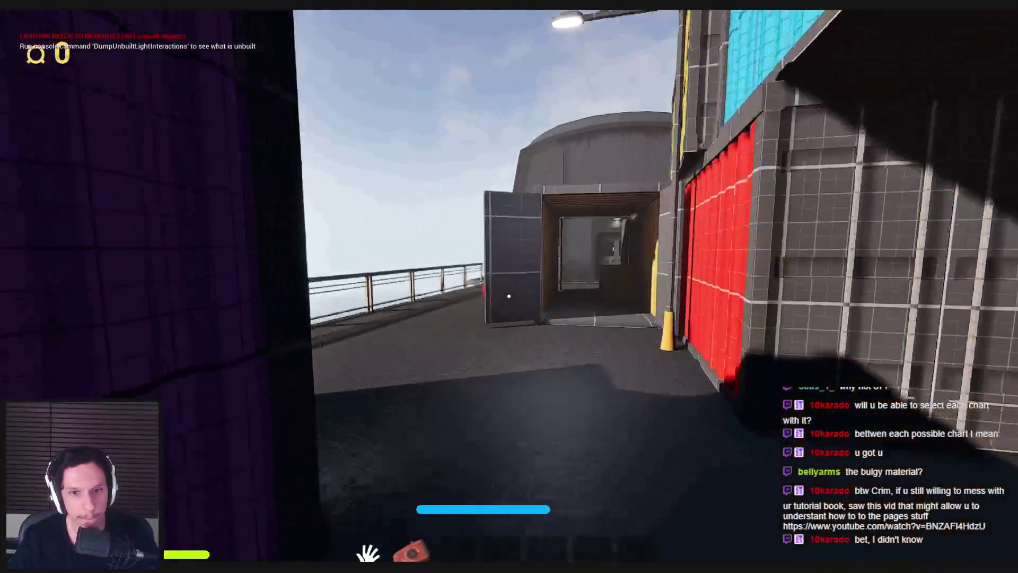
pyautogui.press('w')
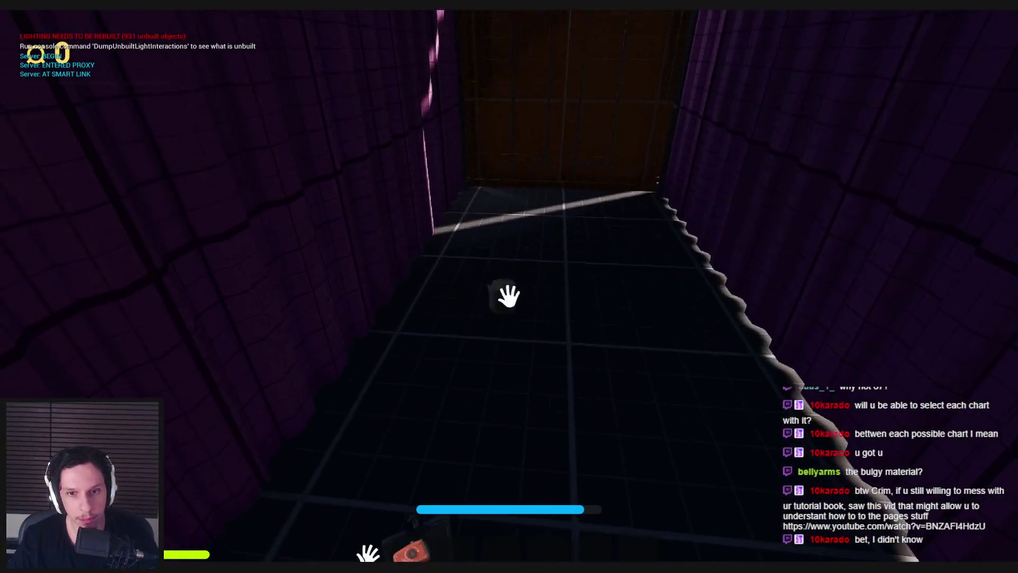
pyautogui.press('w')
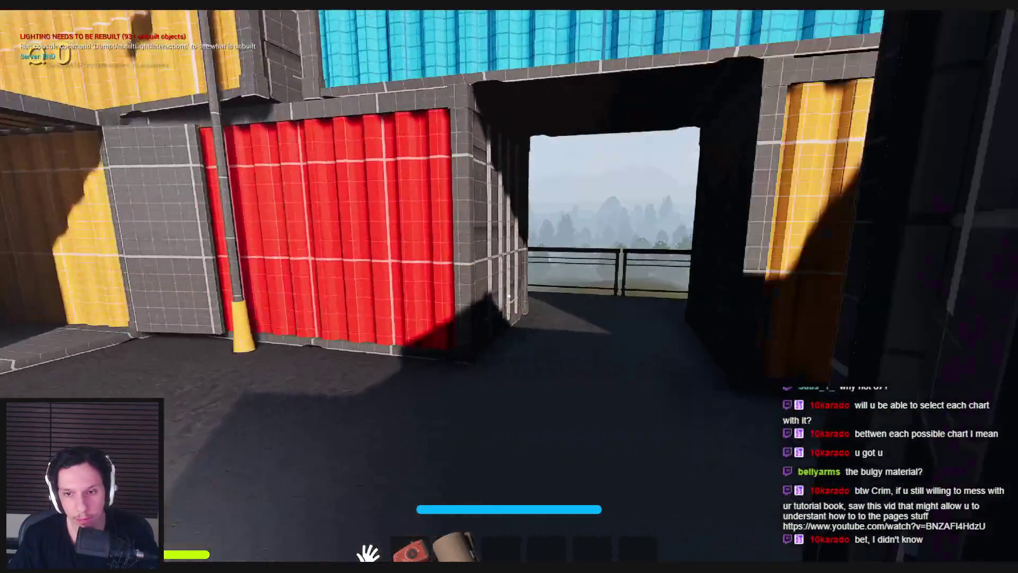
pyautogui.press('w')
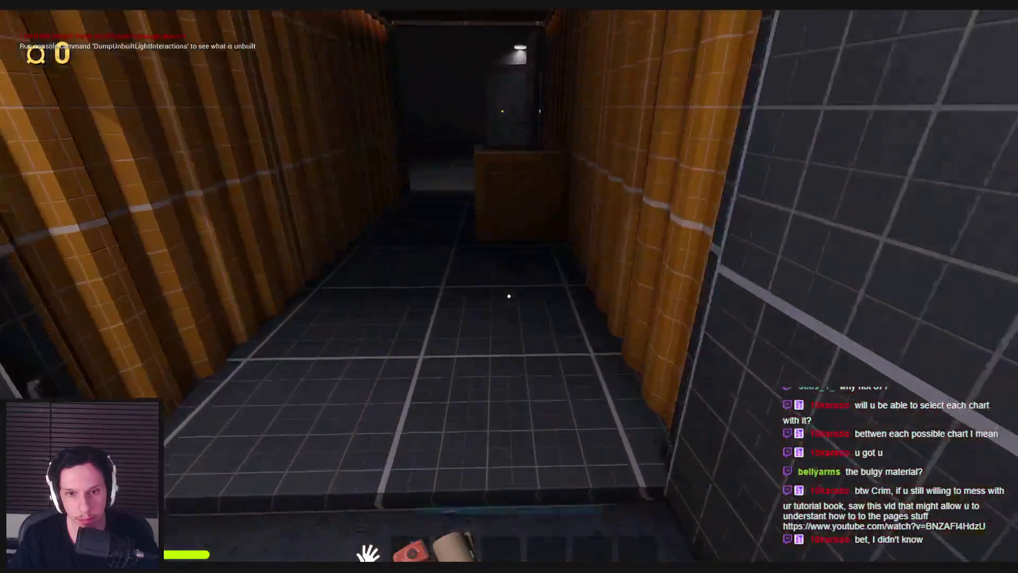
pyautogui.press('w')
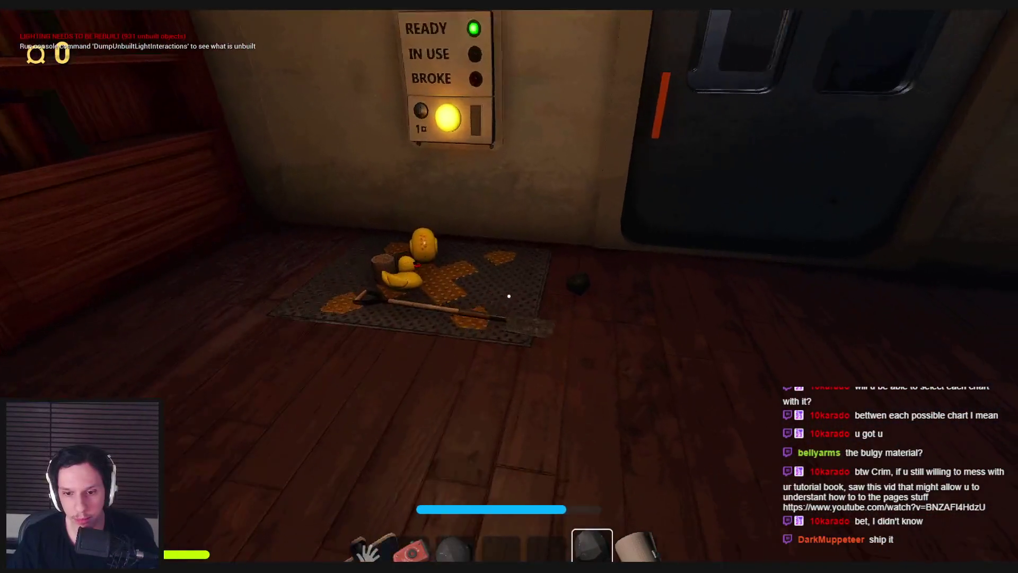
# Step: Switch to hotbar slot 3, drop the shovel on the pile, and press the status panel twice
pyautogui.press('3')
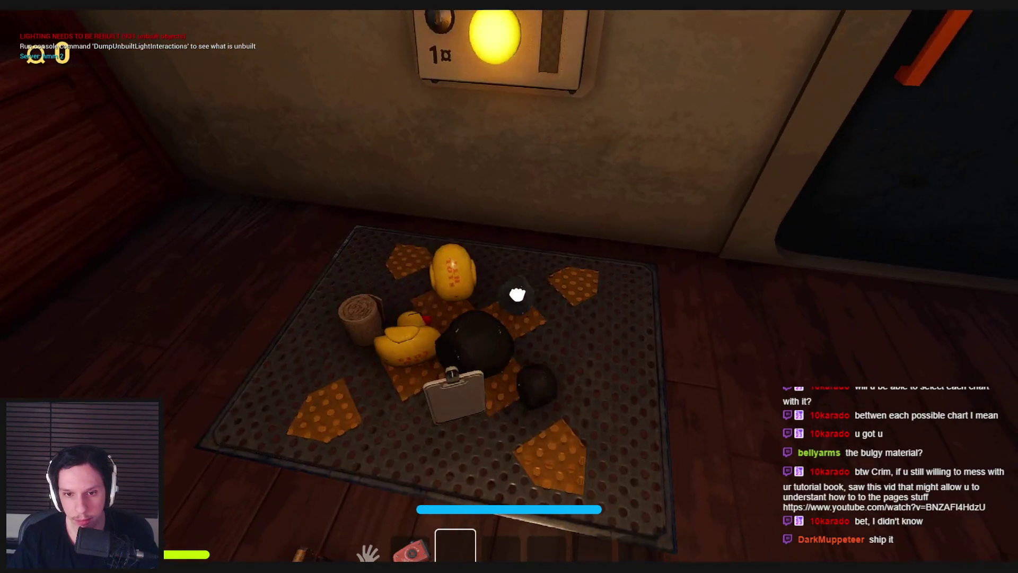
pyautogui.click(509, 296)
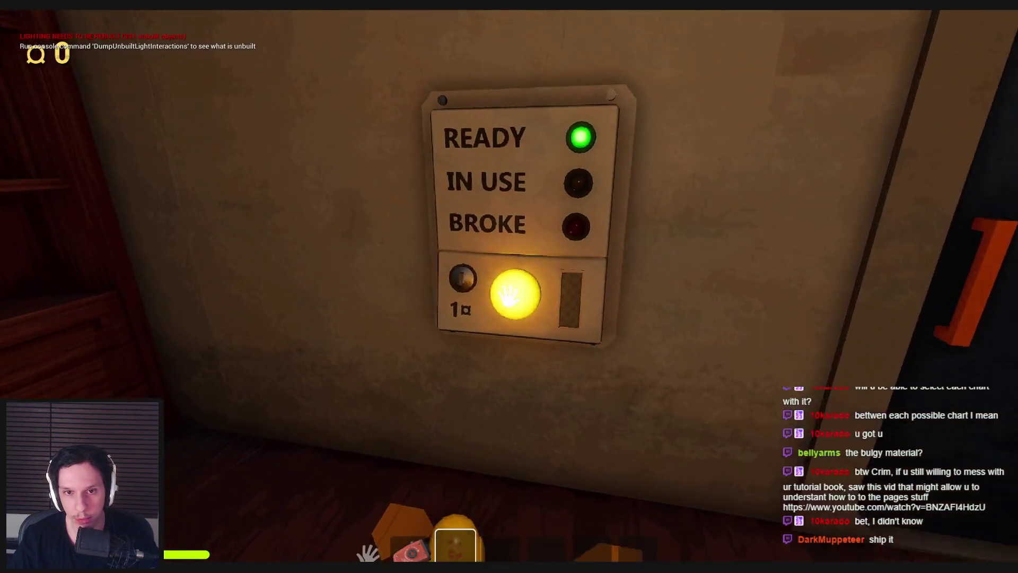
pyautogui.click(509, 296)
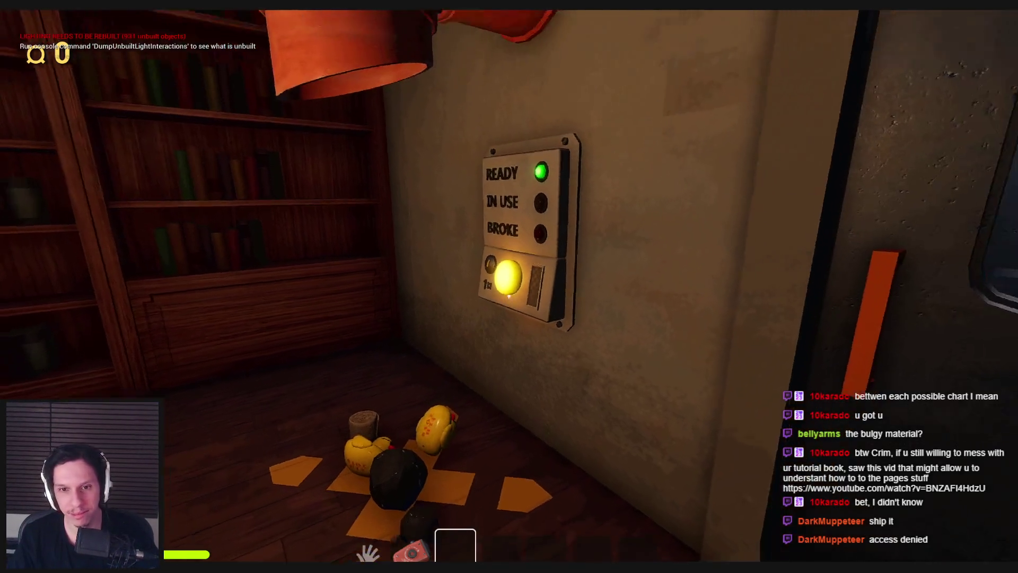
pyautogui.click(509, 295)
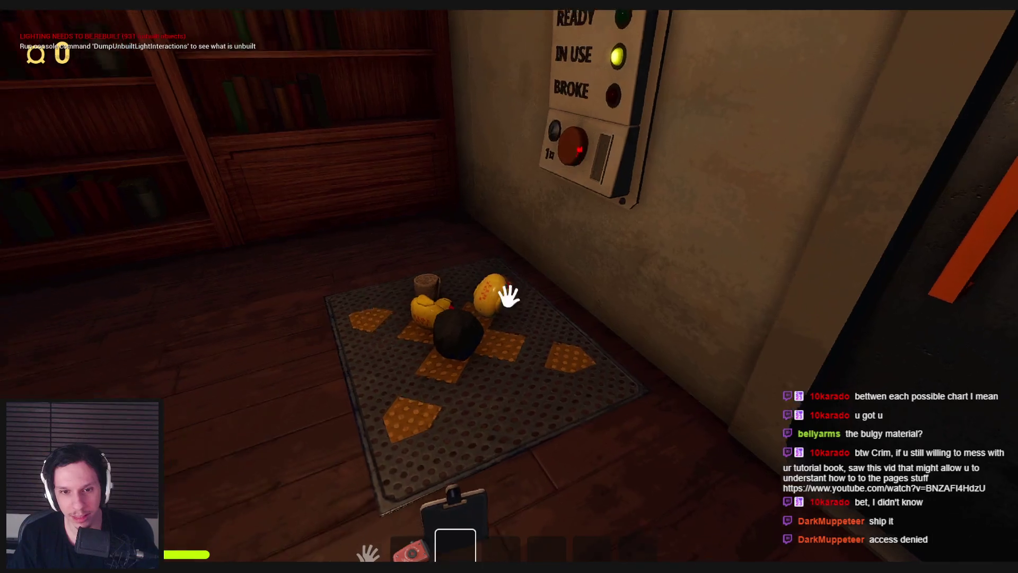
pyautogui.press('F11')
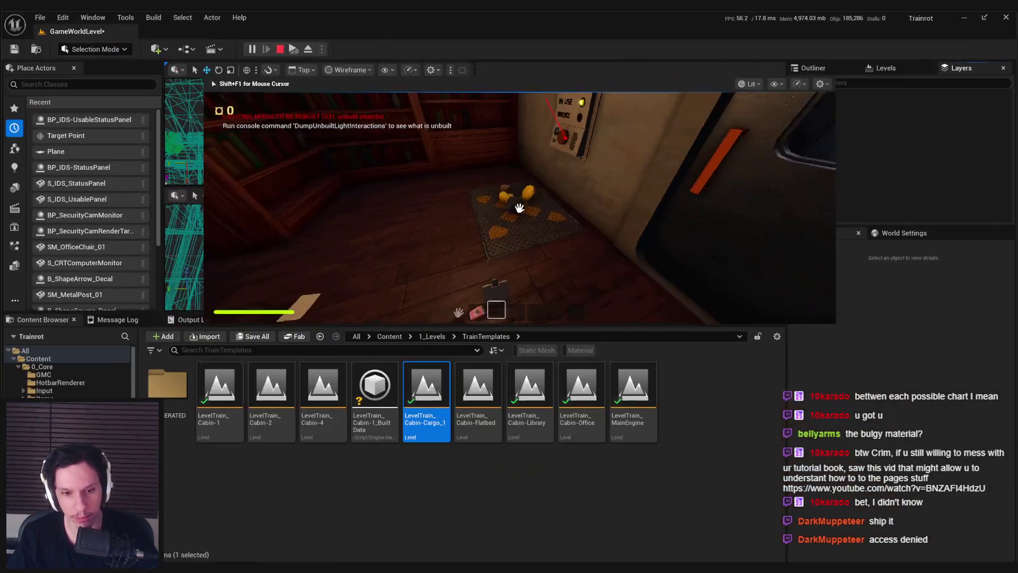
# Step: Browse to Content/0_Core/Objects/IDS and open the BP_IDS-UsableStatusPanel blueprint
pyautogui.click(433, 336)
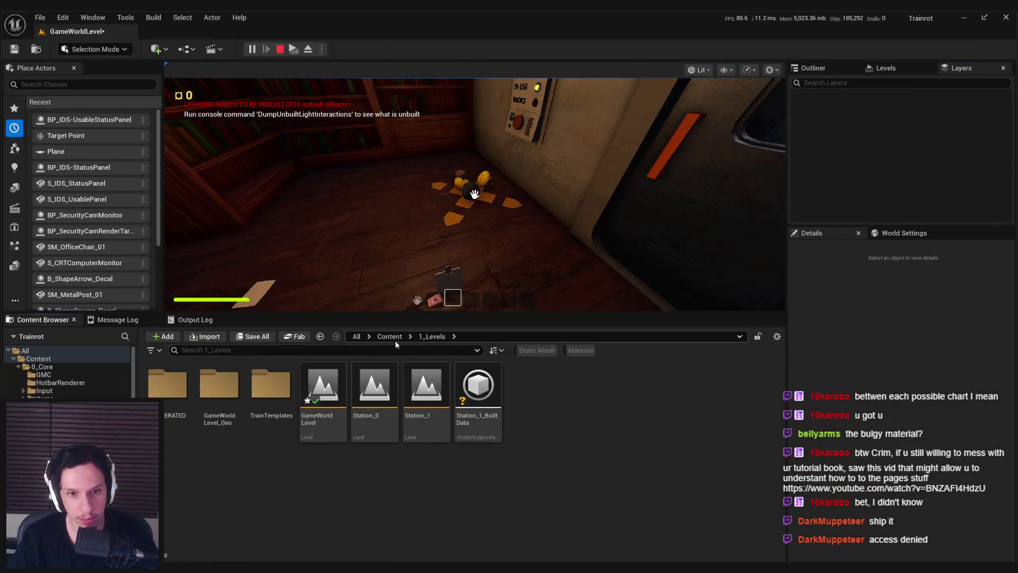
pyautogui.click(390, 336)
pyautogui.doubleClick(169, 386)
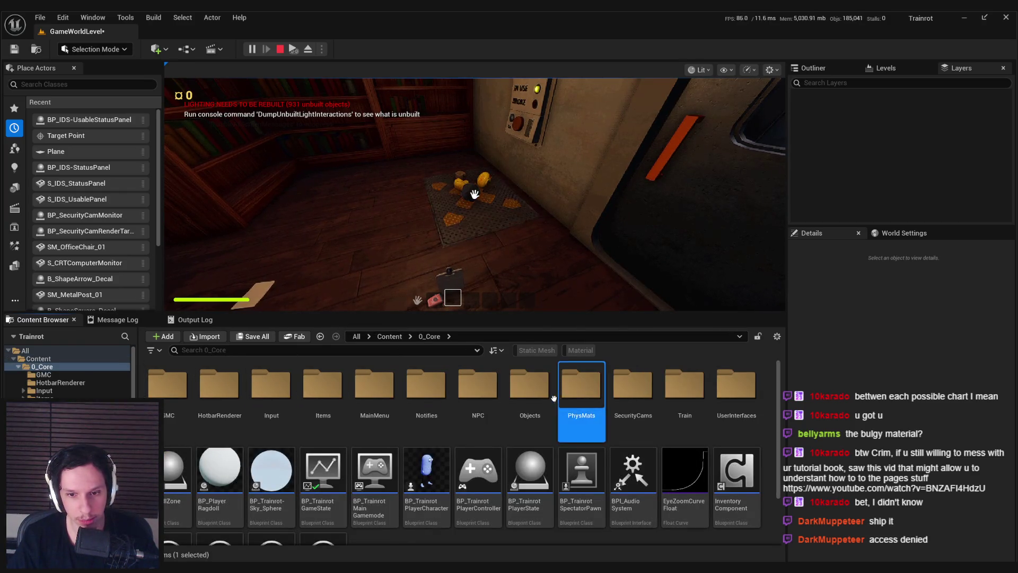
pyautogui.doubleClick(529, 386)
pyautogui.doubleClick(271, 386)
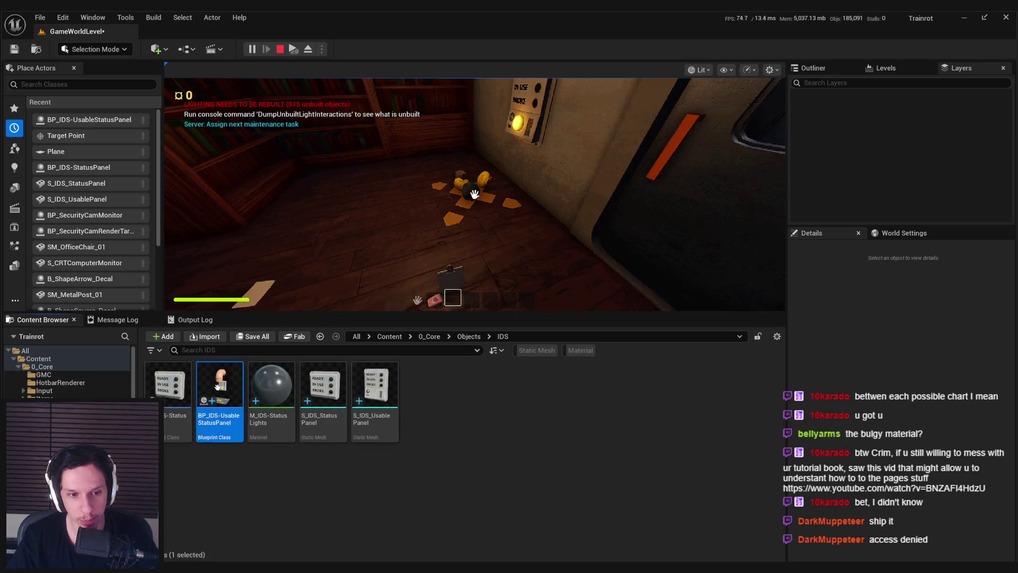
pyautogui.doubleClick(218, 386)
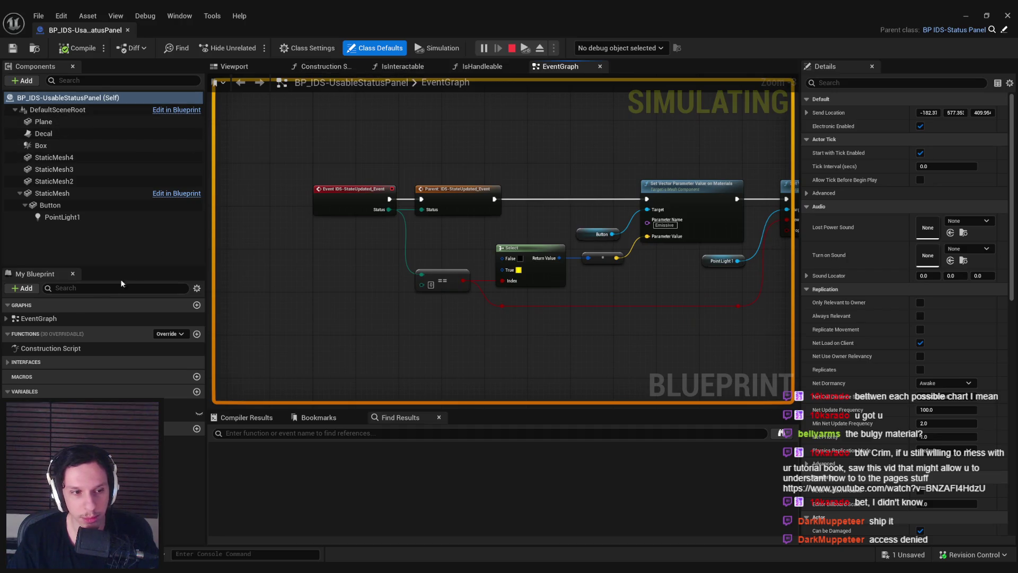
# Step: Inspect the Box Overlap Actors, Branch, Teleport and IDS-Begin Cooldown nodes, then minimize the blueprint
pyautogui.click(48, 318)
pyautogui.scroll(-3, 424, 265)
pyautogui.scroll(5, 416, 244)
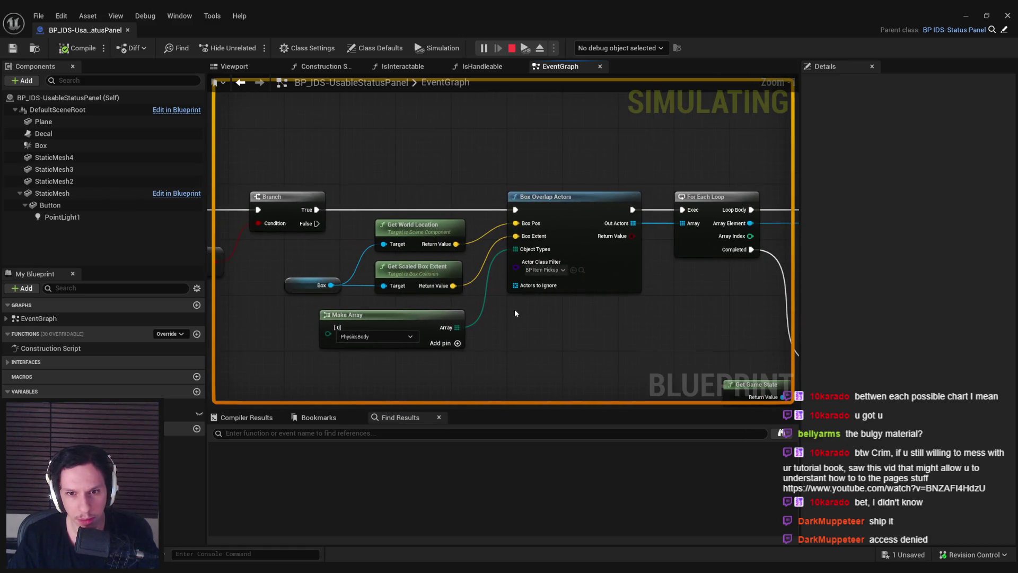
pyautogui.moveTo(570, 202); pyautogui.dragTo(497, 179)
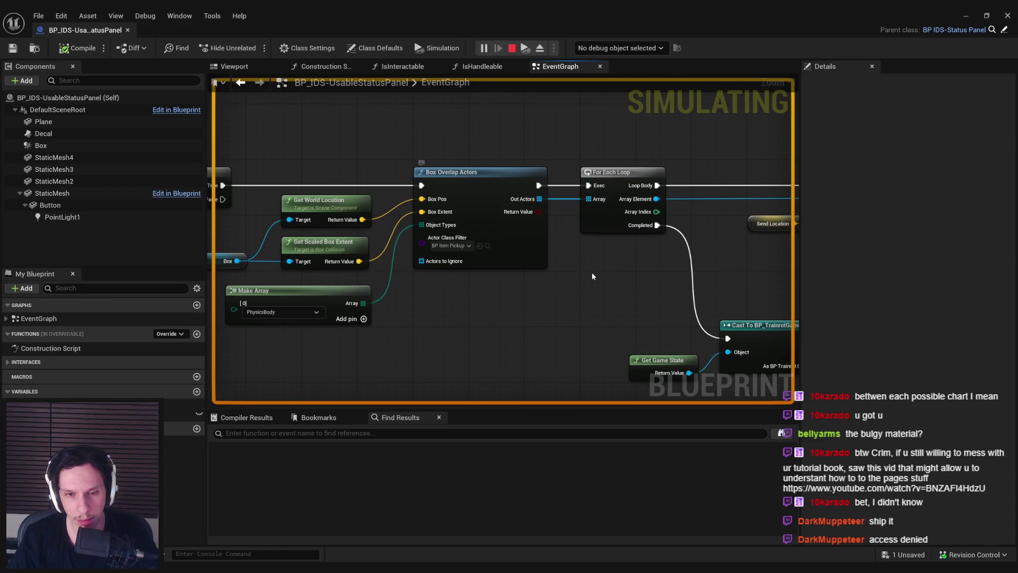
pyautogui.moveTo(593, 277); pyautogui.dragTo(353, 268)
pyautogui.scroll(-1, 425, 268)
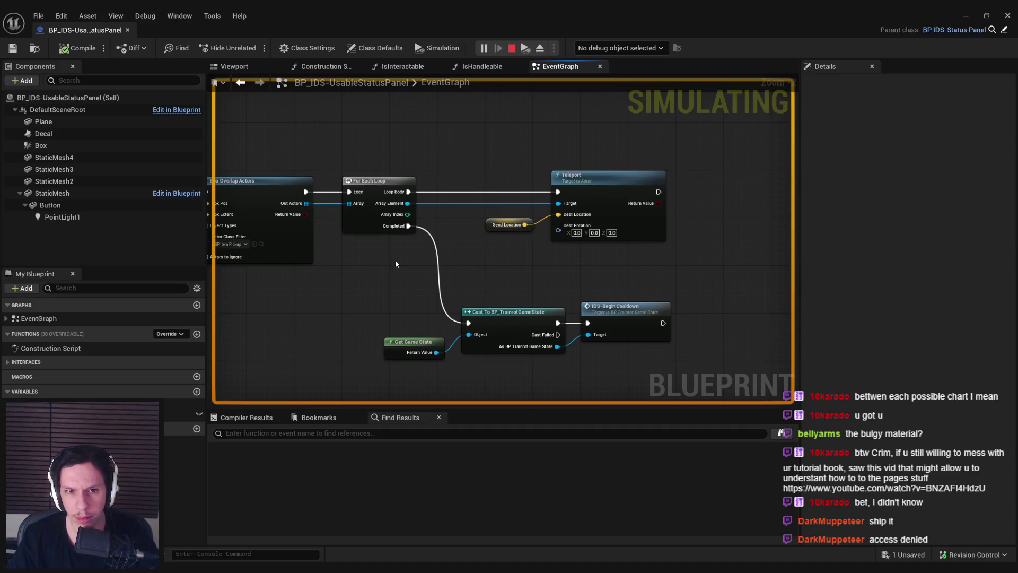
pyautogui.moveTo(396, 263)
pyautogui.mouseDown()
pyautogui.moveTo(873, 250)
pyautogui.moveTo(467, 259)
pyautogui.mouseUp()
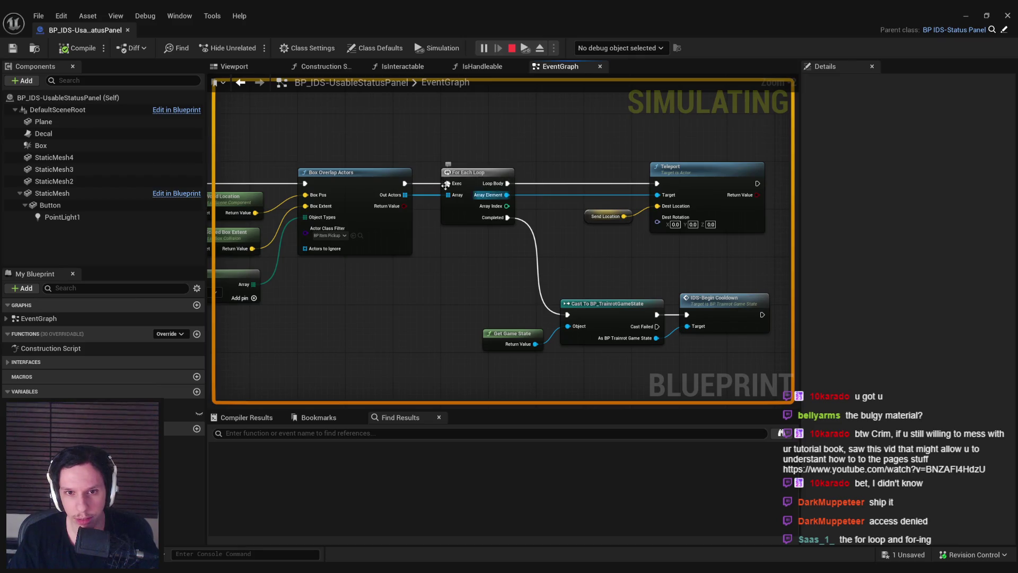
pyautogui.click(966, 16)
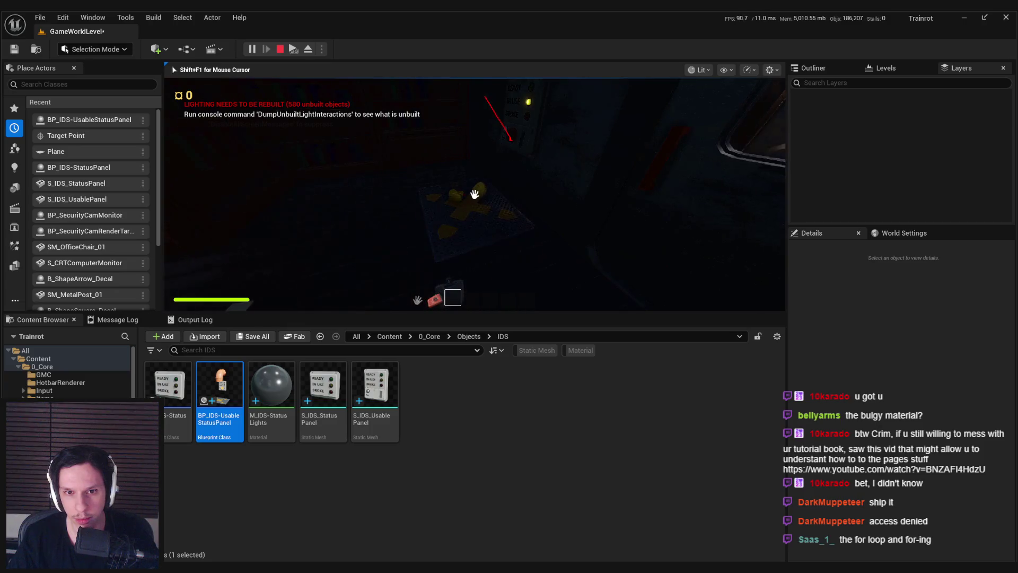
# Step: Look over the Branch and Make Array nodes in the blueprint, then minimize it
pyautogui.hotkey('alt', 'Tab')
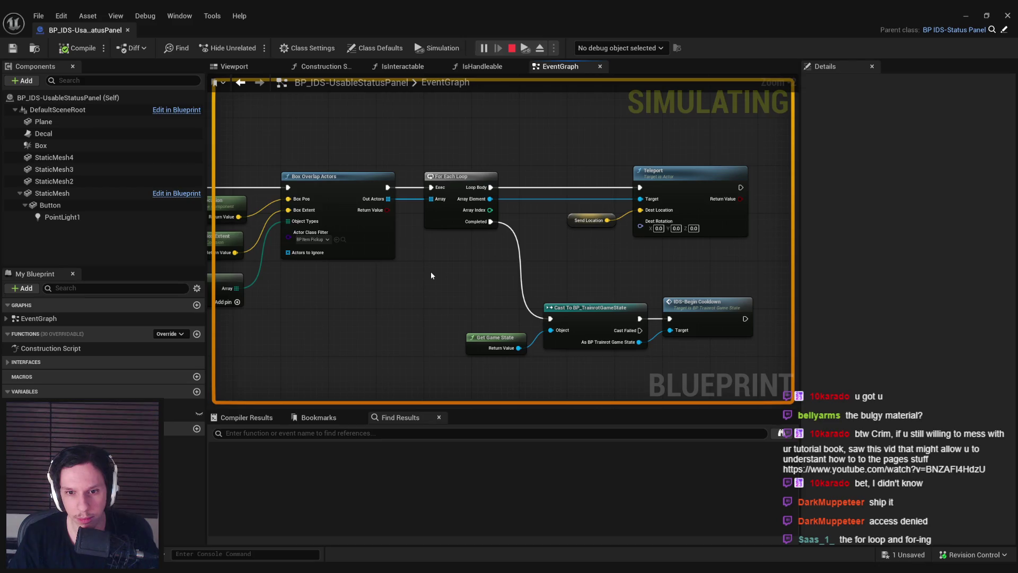
pyautogui.moveTo(431, 273); pyautogui.dragTo(669, 282)
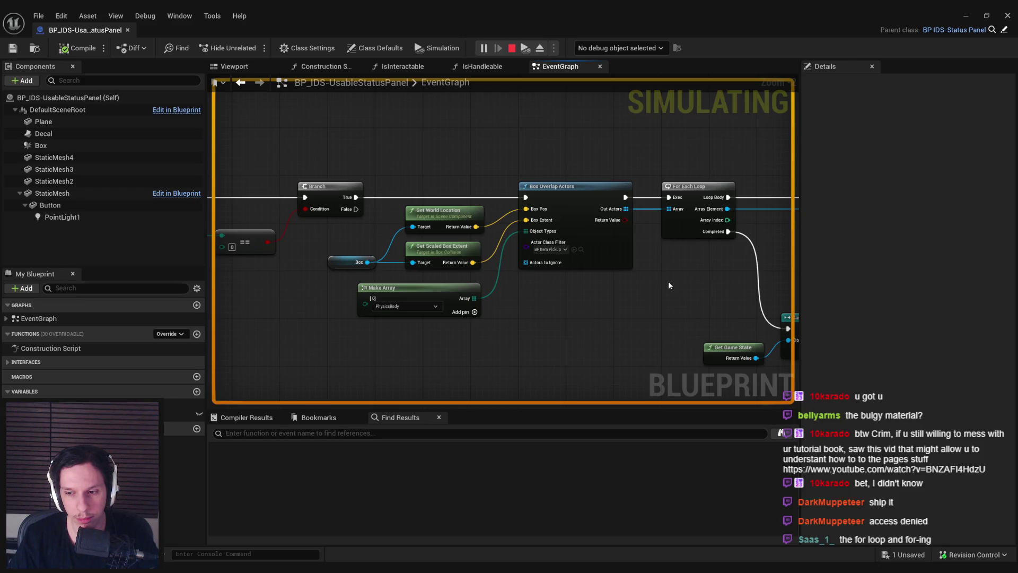
pyautogui.click(965, 16)
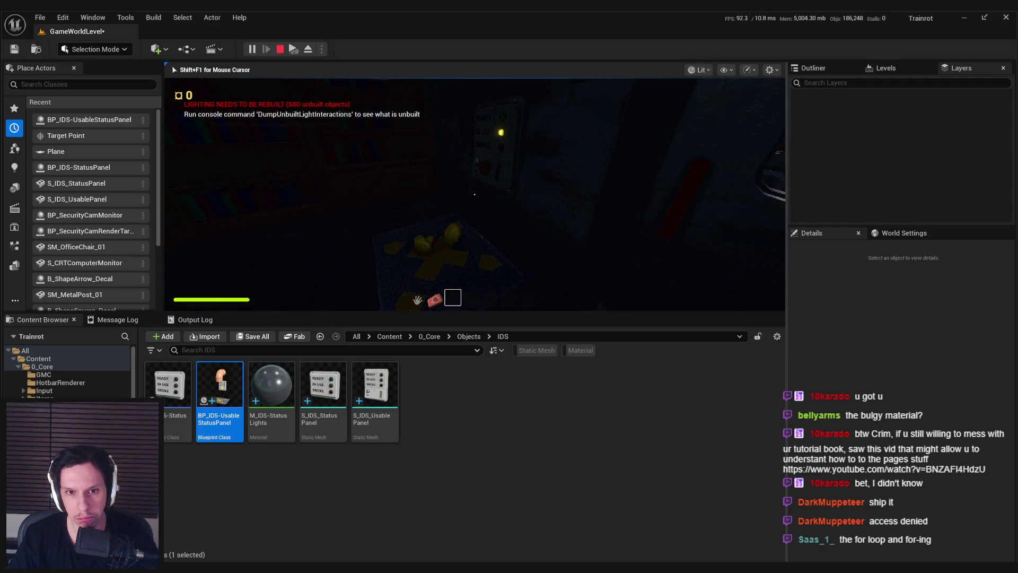
# Step: Toggle the game view between wireframe and lit shading, then return to the blueprint graph
pyautogui.press('F1')
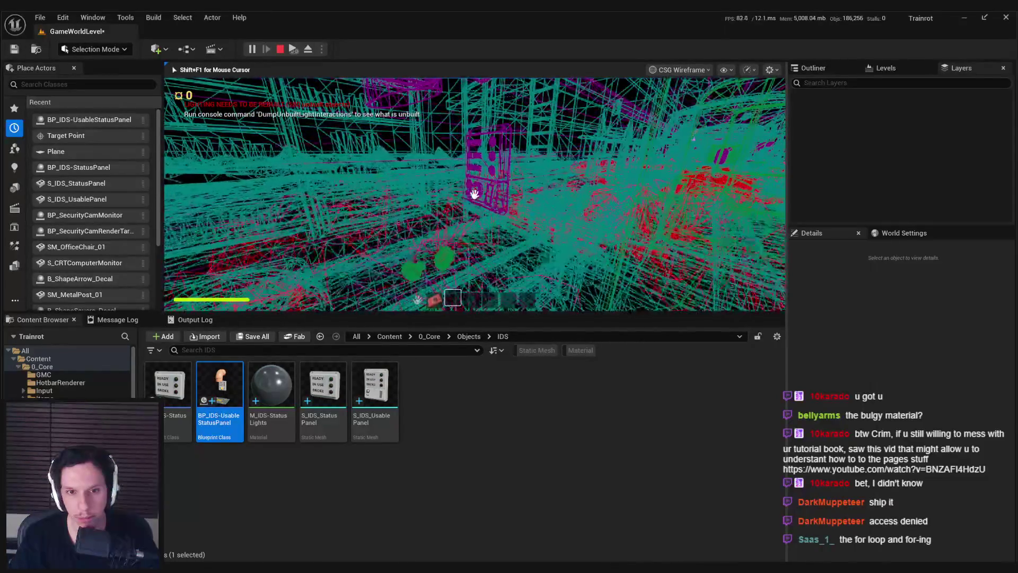
pyautogui.press('F3')
pyautogui.press('F1')
pyautogui.press('F3')
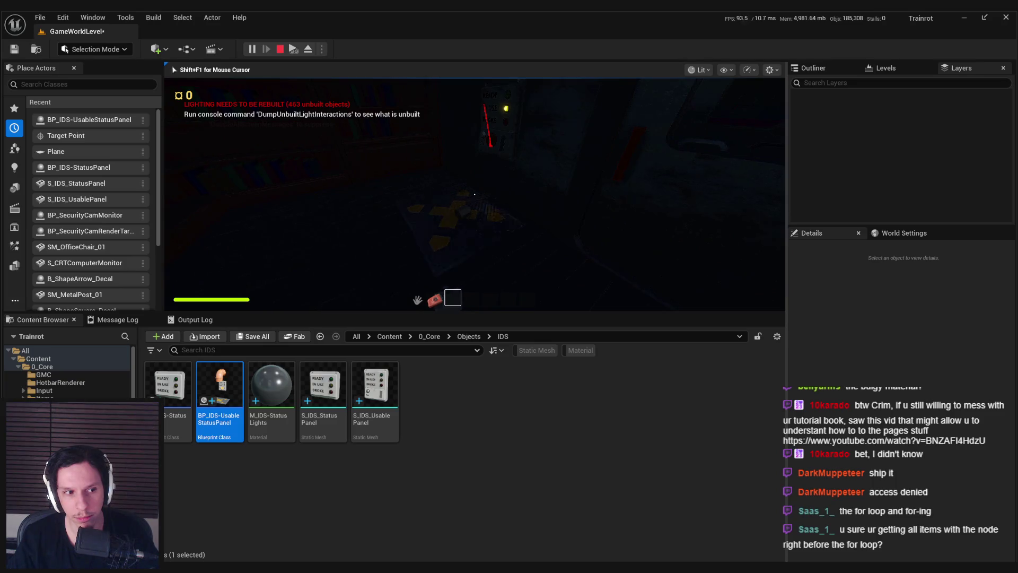
pyautogui.hotkey('alt', 'Tab')
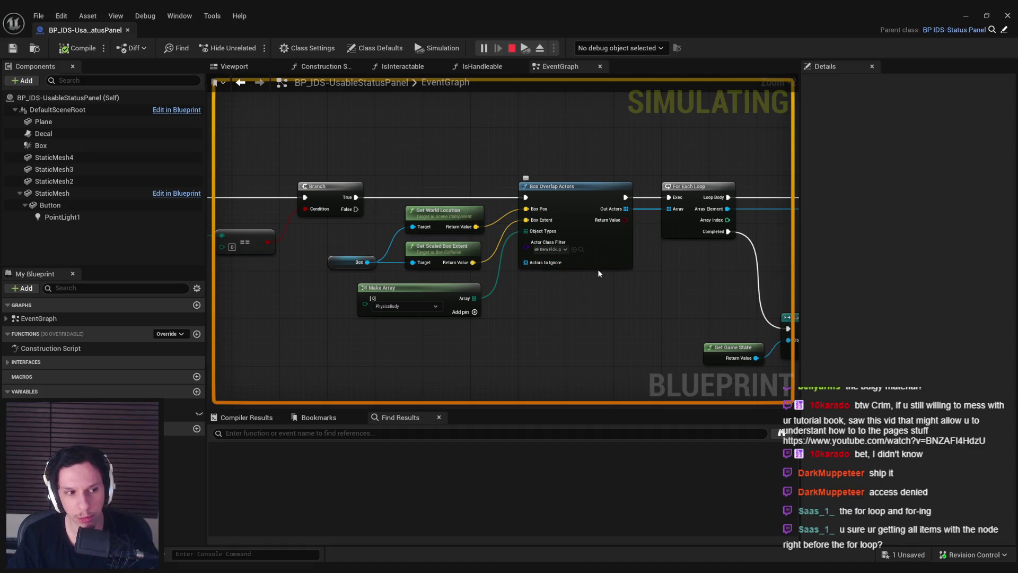
# Step: Pan the event graph across the Cast To, Teleport and Event Interact nodes, then minimize the blueprint editor
pyautogui.moveTo(623, 300); pyautogui.dragTo(531, 292)
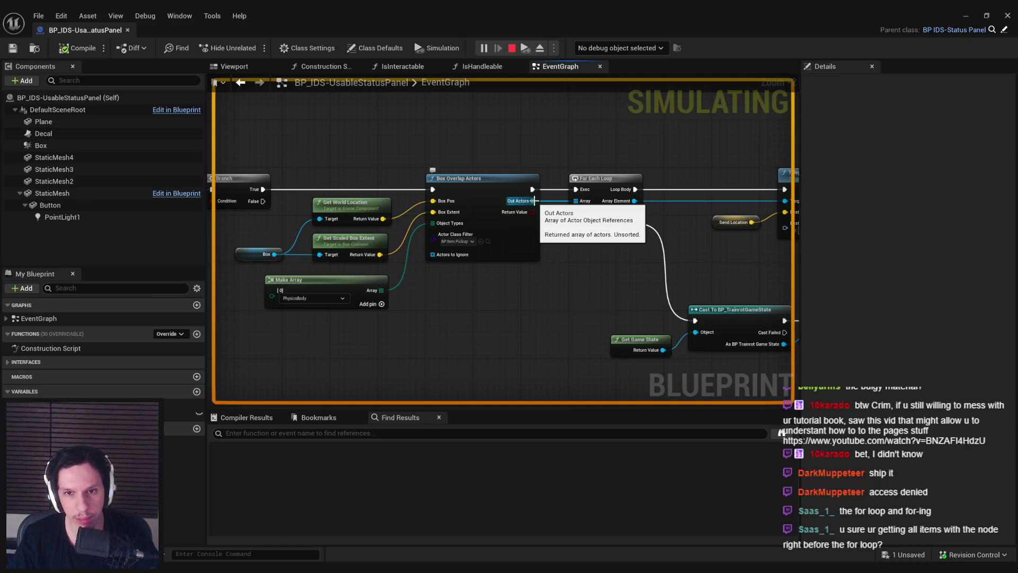
pyautogui.moveTo(547, 226); pyautogui.dragTo(445, 226)
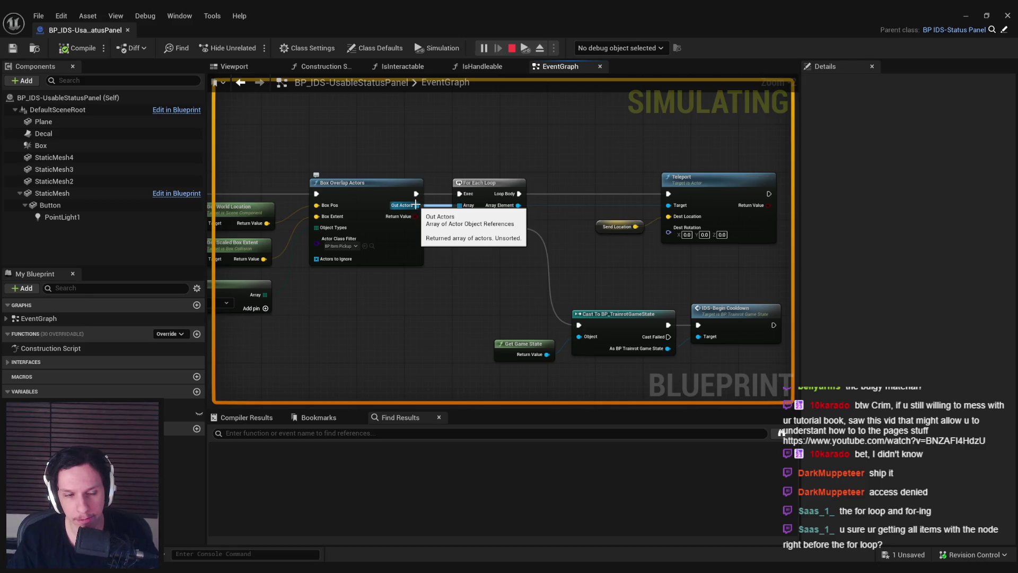
pyautogui.moveTo(416, 205)
pyautogui.mouseDown()
pyautogui.moveTo(785, 334)
pyautogui.moveTo(742, 308)
pyautogui.moveTo(710, 245)
pyautogui.moveTo(438, 319)
pyautogui.mouseUp()
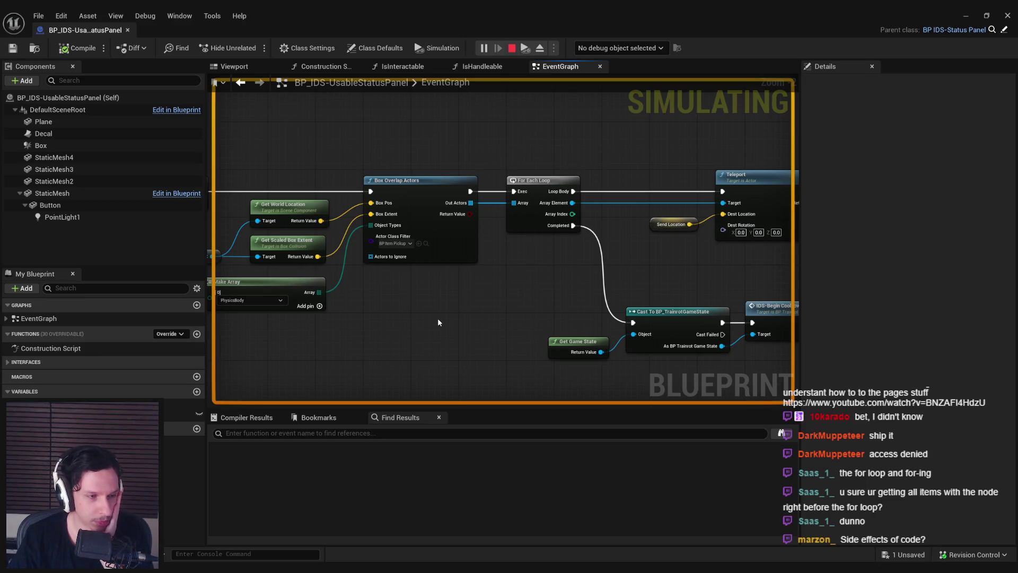
pyautogui.click(965, 15)
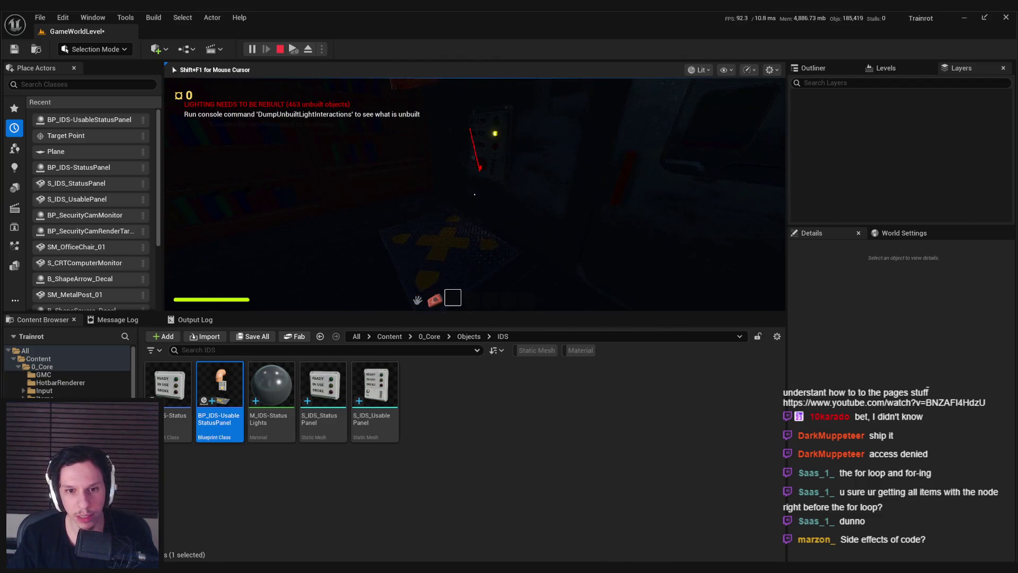
# Step: Flash wireframe view, then walk through the sunlit corridor and dark stairwell to the electrical panel
pyautogui.press('F1')
pyautogui.press('F3')
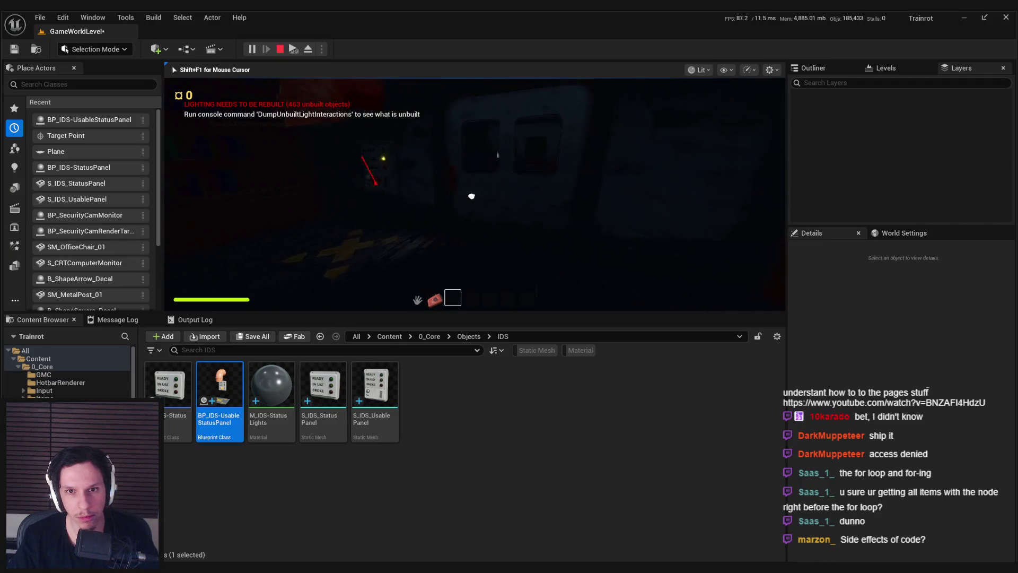
pyautogui.press('w')
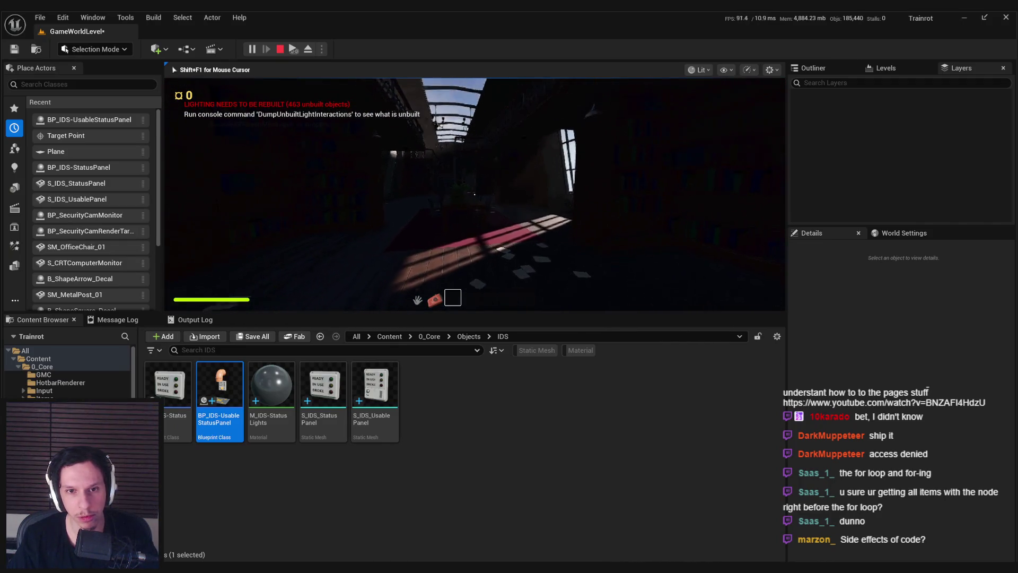
pyautogui.hotkey('shift', 'w')
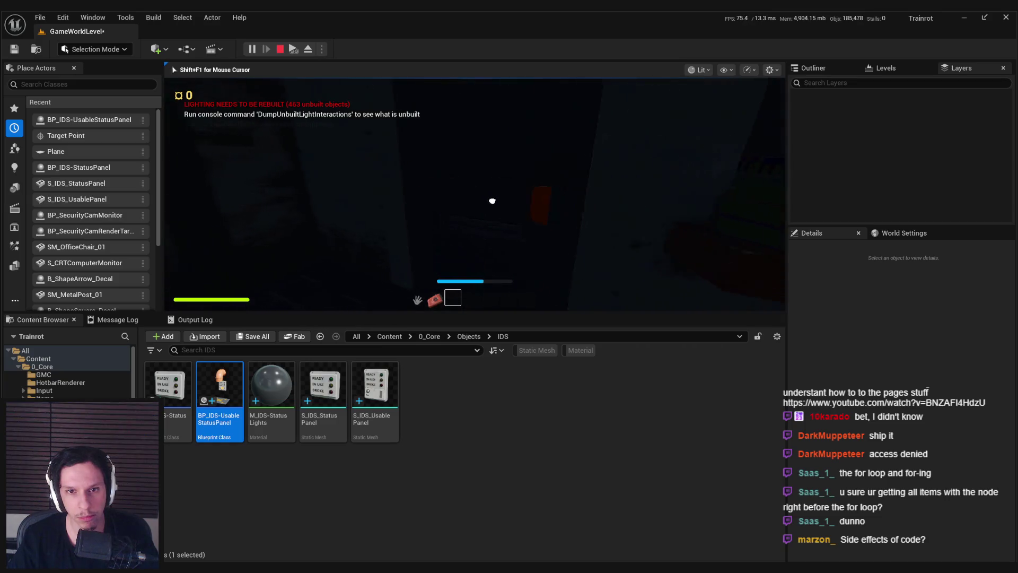
pyautogui.press('w')
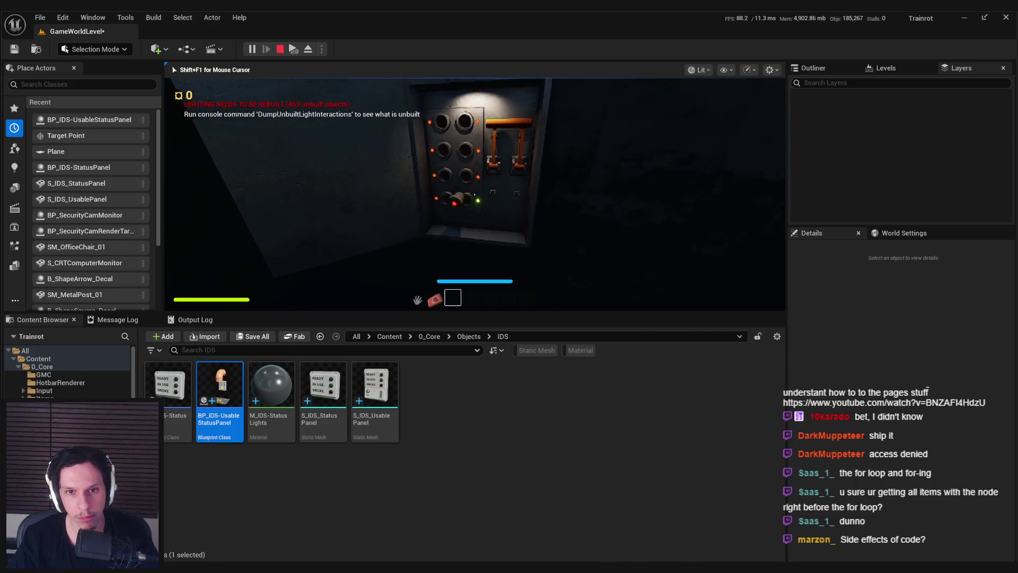
pyautogui.press('d')
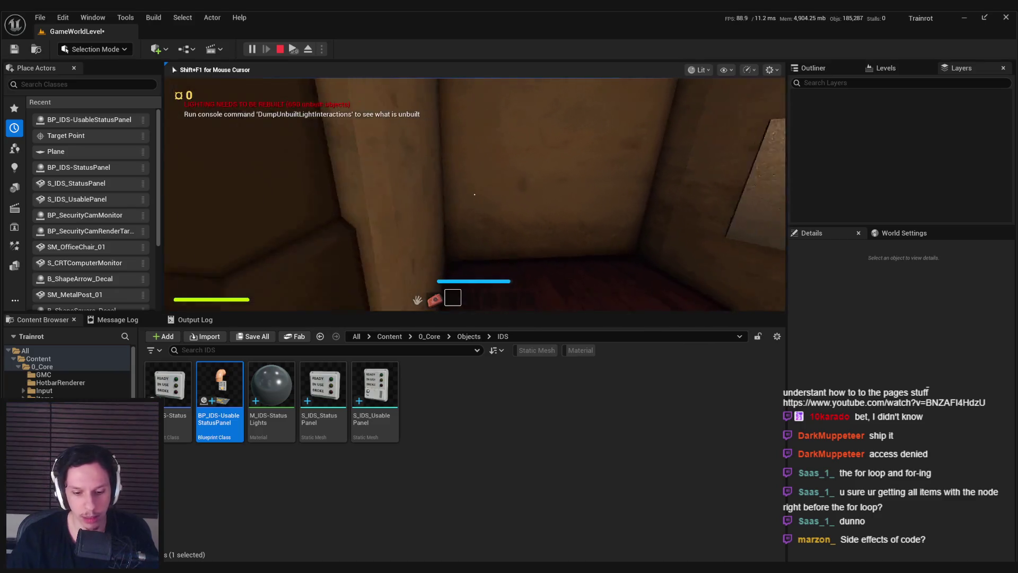
# Step: In fullscreen, walk out the door, down the alley into the building, and insert the gear
pyautogui.press('F11')
pyautogui.press('w')
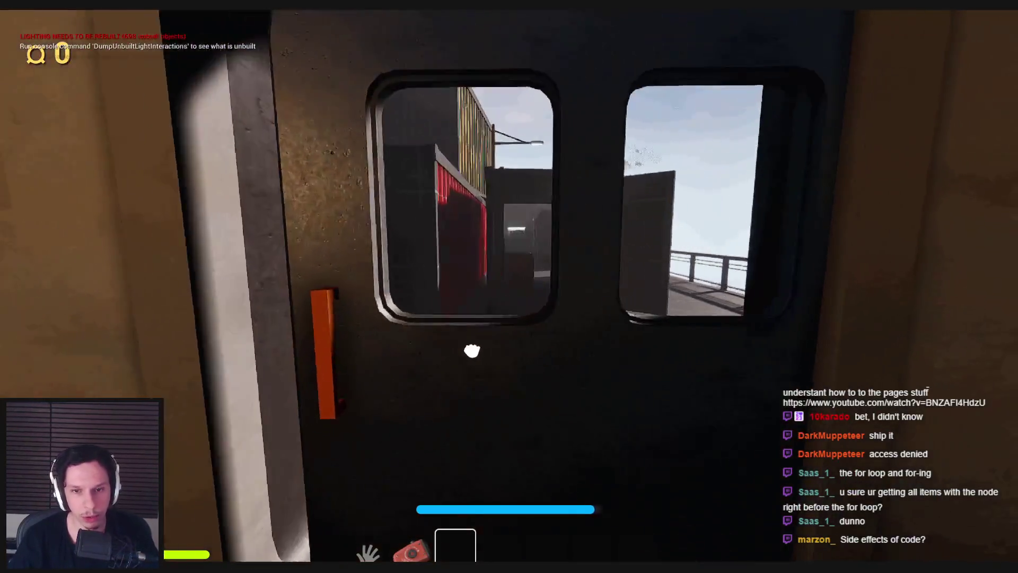
pyautogui.click(509, 296)
pyautogui.press('w')
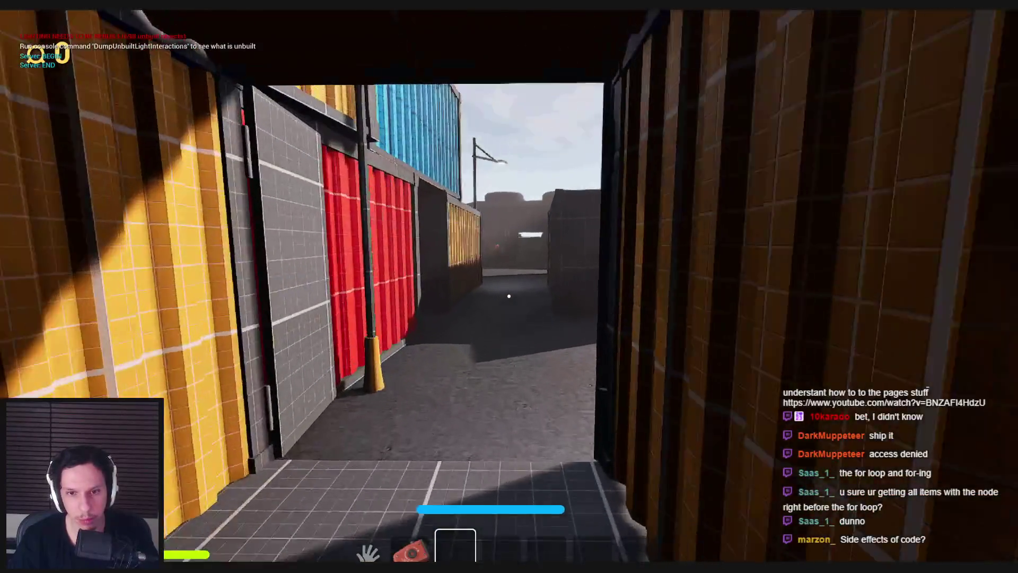
pyautogui.press('w')
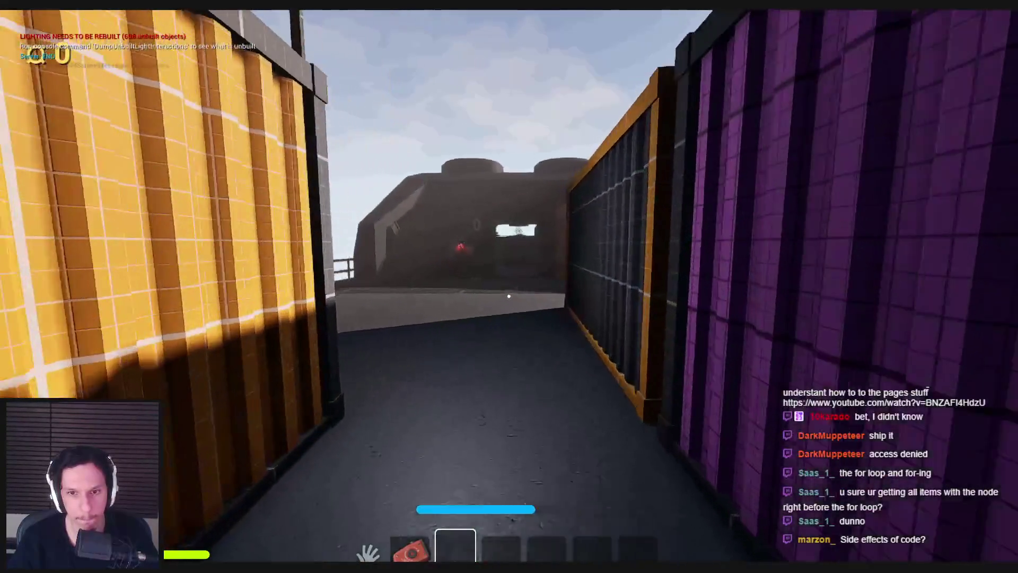
pyautogui.press('w')
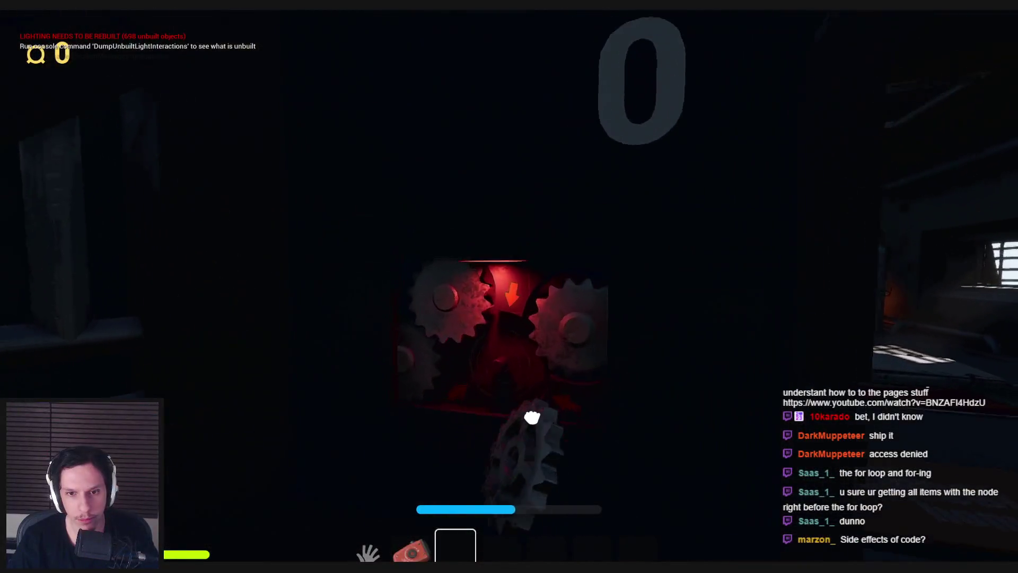
pyautogui.click(532, 418)
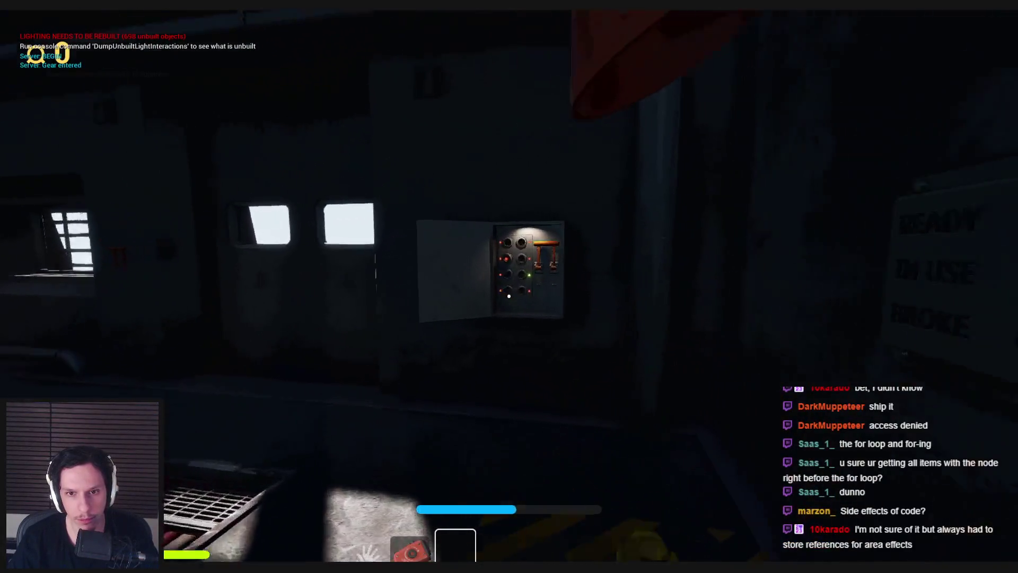
# Step: Press the fuse box button and look over the rubber ducks and wall panels
pyautogui.click(503, 287)
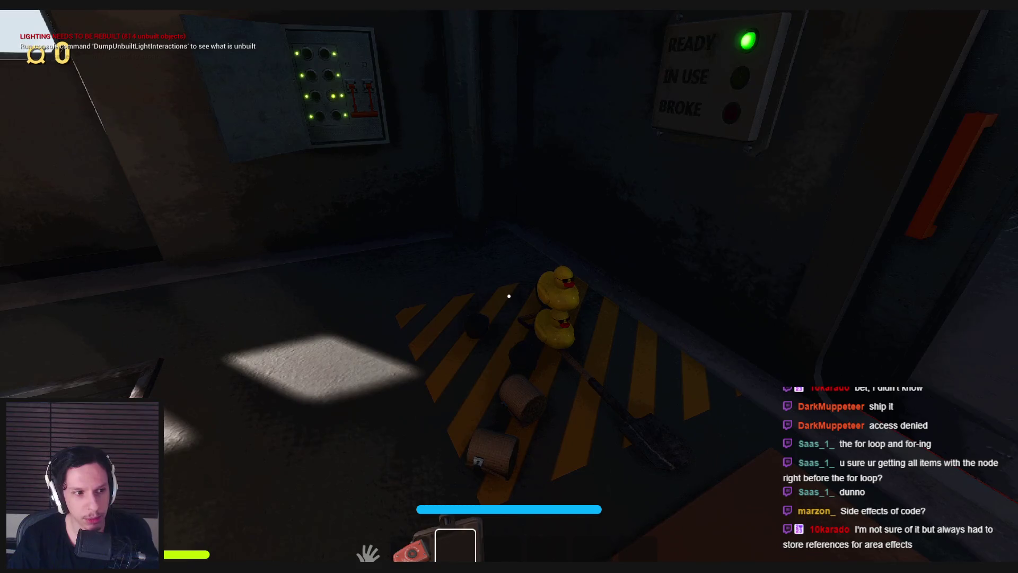
pyautogui.press('w')
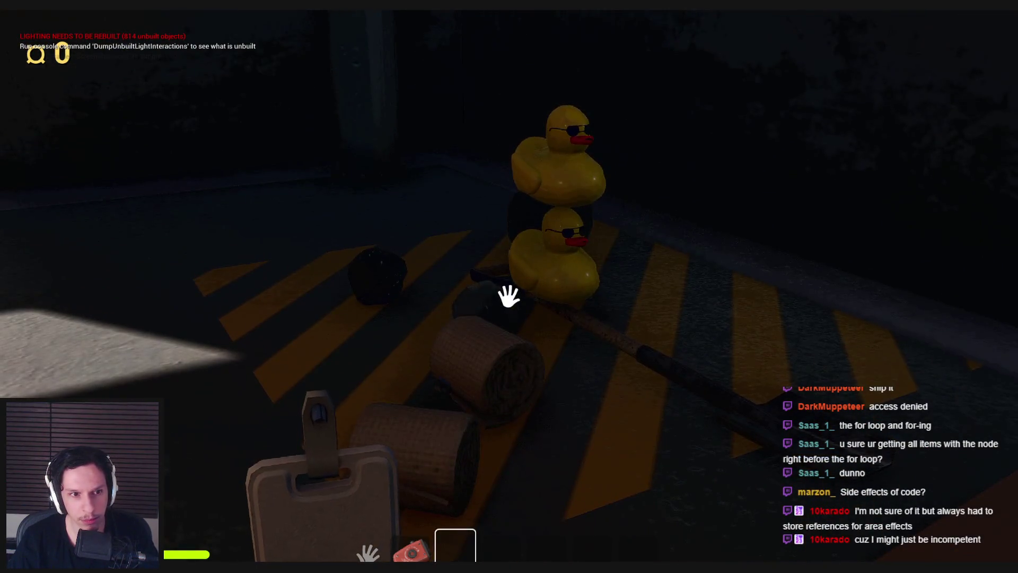
pyautogui.press('s')
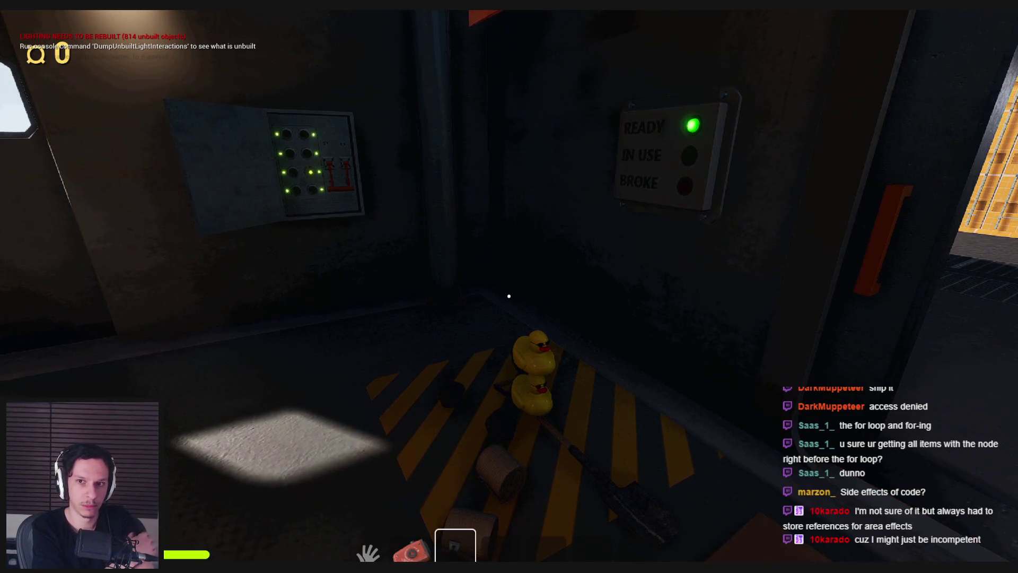
pyautogui.press('F11')
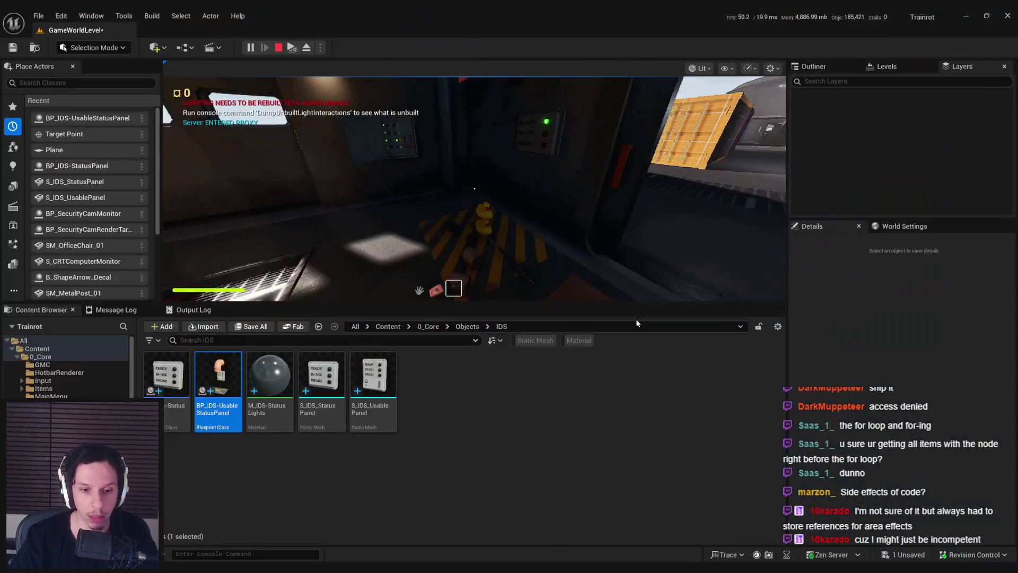
# Step: Stop the play session and open the BP_IDS-UsableStatusPanel event graph
pyautogui.press('Escape')
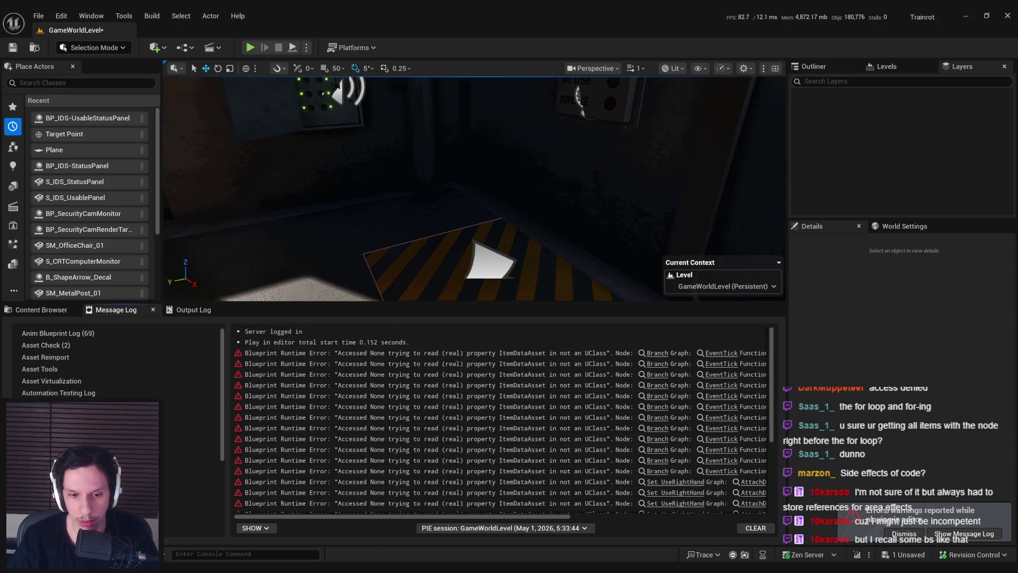
pyautogui.moveTo(378, 515)
pyautogui.mouseDown()
pyautogui.moveTo(575, 516)
pyautogui.moveTo(378, 515)
pyautogui.mouseUp()
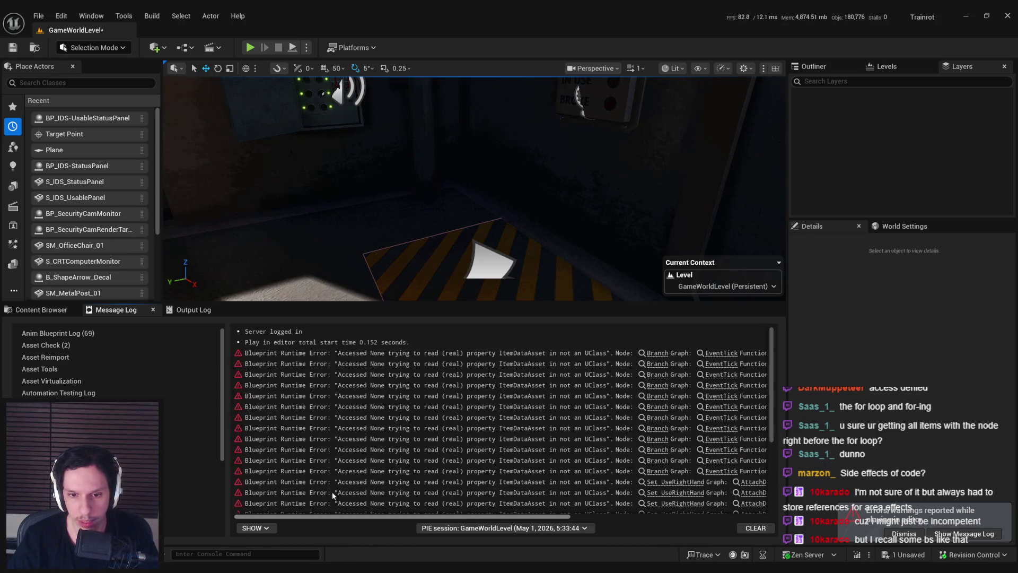
pyautogui.click(658, 471)
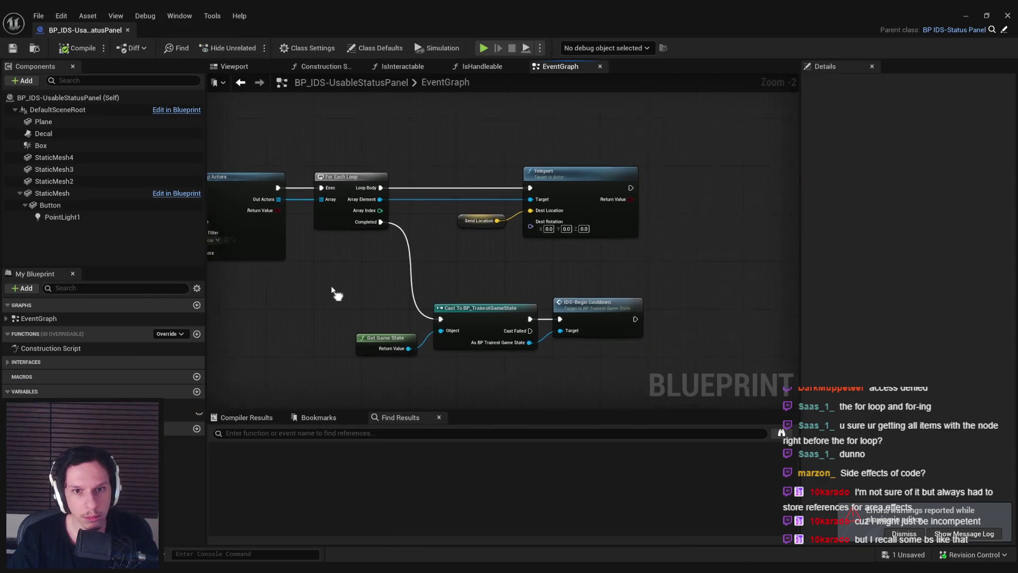
# Step: Promote Out Actors to a Sending Items variable with a SET node wired before the For Each Loop
pyautogui.moveTo(350, 303); pyautogui.dragTo(615, 188)
pyautogui.scroll(1, 615, 188)
pyautogui.moveTo(457, 155); pyautogui.dragTo(492, 166)
pyautogui.click(530, 226)
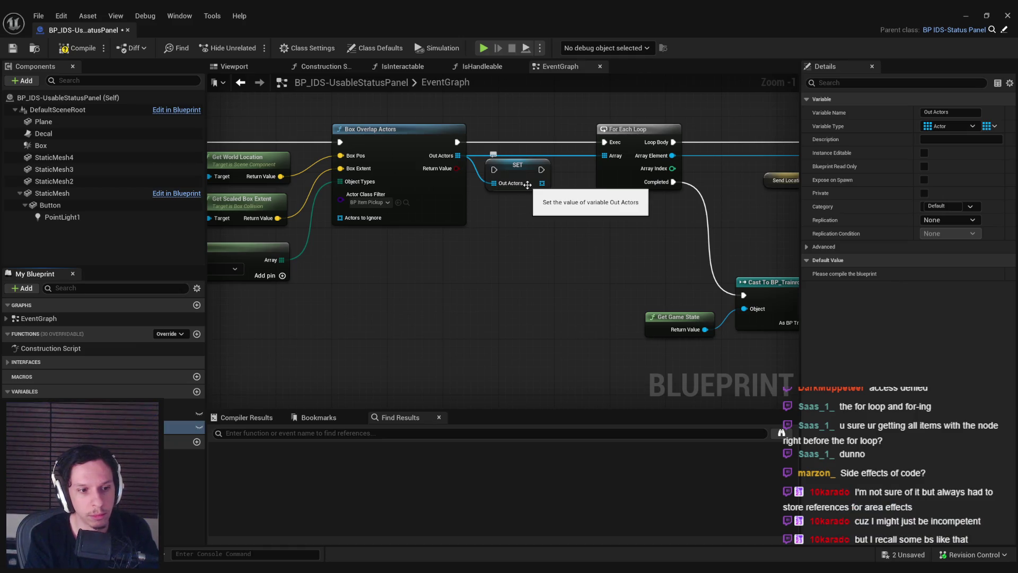
pyautogui.scroll(1, 528, 184)
pyautogui.moveTo(491, 144); pyautogui.dragTo(522, 133)
pyautogui.moveTo(447, 137); pyautogui.dragTo(490, 137)
pyautogui.click(527, 183)
pyautogui.moveTo(527, 183); pyautogui.dragTo(407, 211)
pyautogui.moveTo(435, 165); pyautogui.dragTo(500, 177)
# Step: Add a Clear node for Sending Items after the loop's Completed pin
pyautogui.scroll(-2, 437, 182)
pyautogui.moveTo(406, 217)
pyautogui.mouseDown()
pyautogui.moveTo(743, 354)
pyautogui.moveTo(731, 353)
pyautogui.mouseUp()
pyautogui.moveTo(562, 287); pyautogui.dragTo(588, 280)
pyautogui.moveTo(183, 427)
pyautogui.mouseDown()
pyautogui.moveTo(371, 301)
pyautogui.moveTo(318, 285)
pyautogui.moveTo(387, 270)
pyautogui.moveTo(354, 179)
pyautogui.mouseUp()
pyautogui.click(349, 307)
pyautogui.write('clear')
pyautogui.click(437, 313)
pyautogui.moveTo(435, 270); pyautogui.dragTo(544, 282)
pyautogui.moveTo(425, 284); pyautogui.dragTo(439, 299)
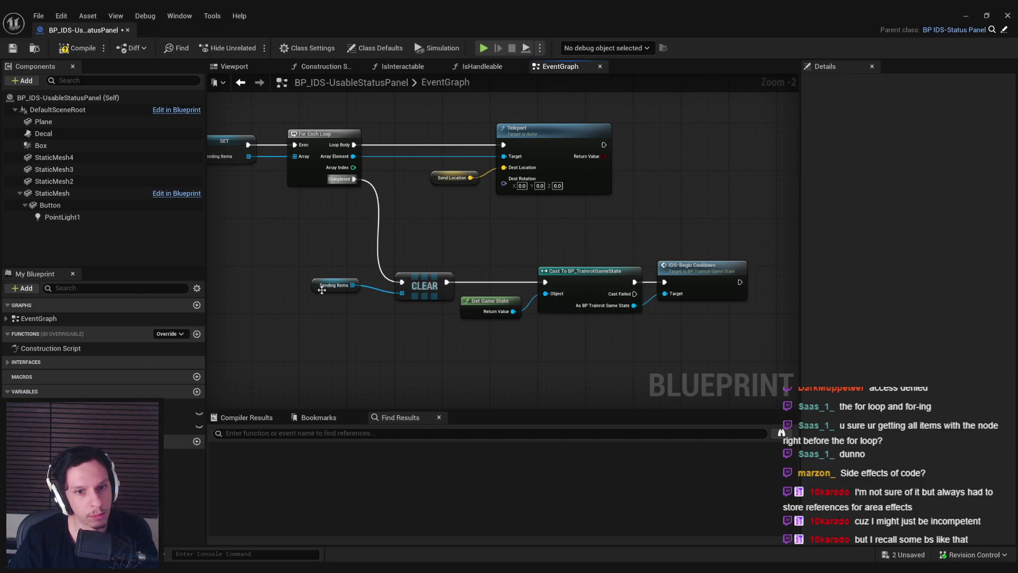
pyautogui.moveTo(322, 290); pyautogui.dragTo(340, 319)
# Step: Compile and save the blueprint, then start a new play session
pyautogui.click(77, 47)
pyautogui.click(12, 48)
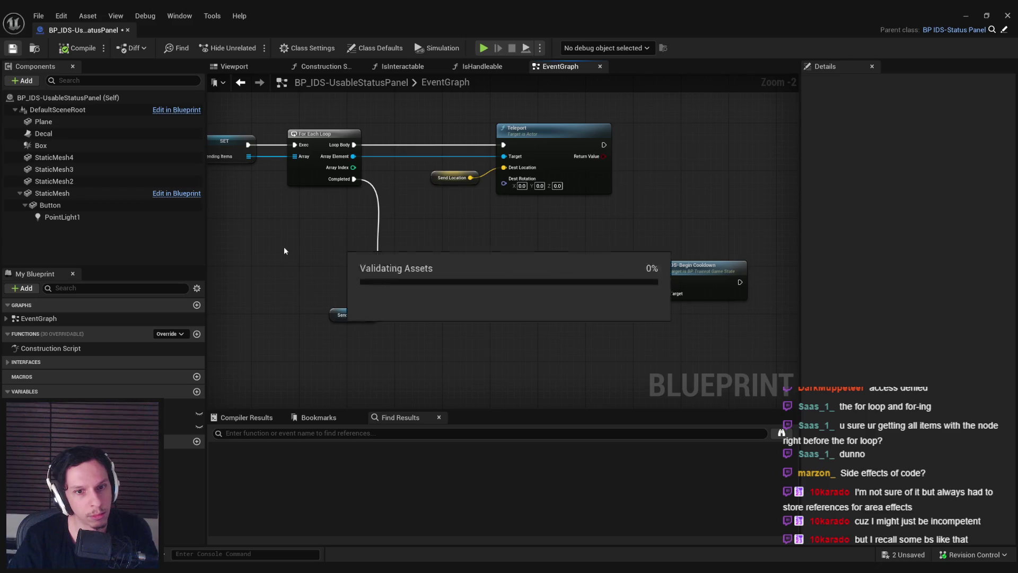
pyautogui.hotkey('alt', 'p')
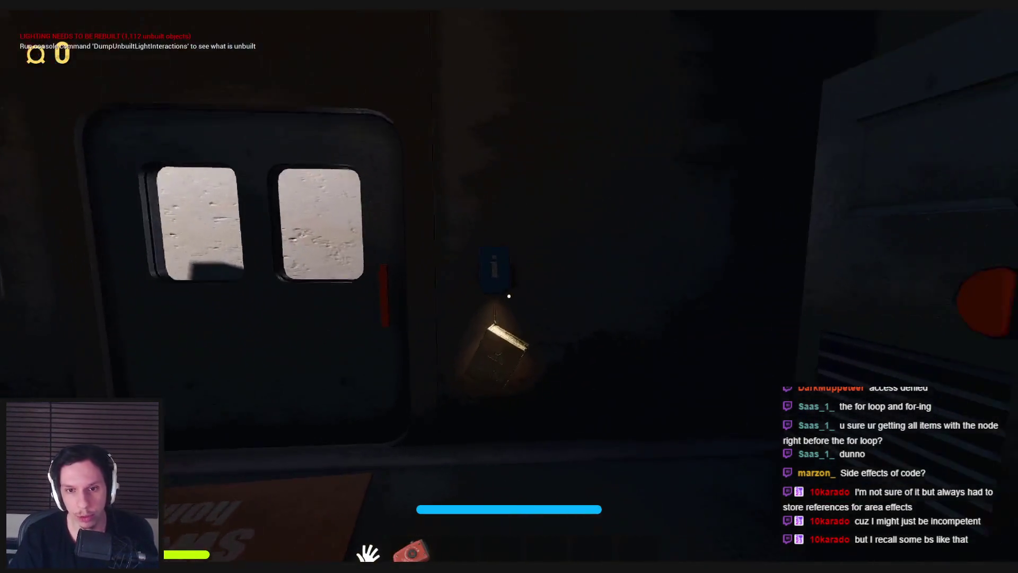
# Step: Pick up the Employee Handbook, flip through its blank pages, and close it
pyautogui.click(509, 296)
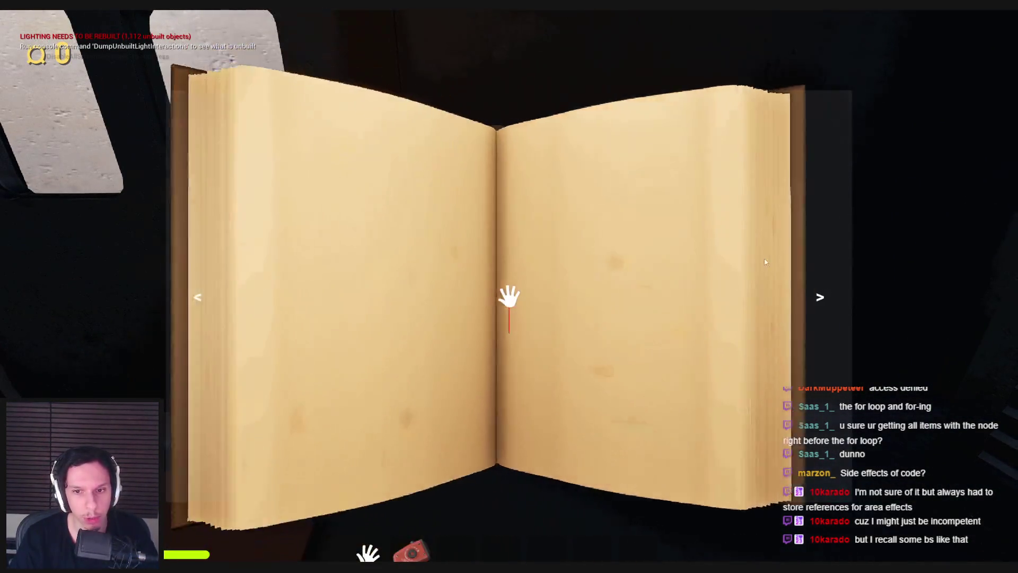
pyautogui.click(808, 269)
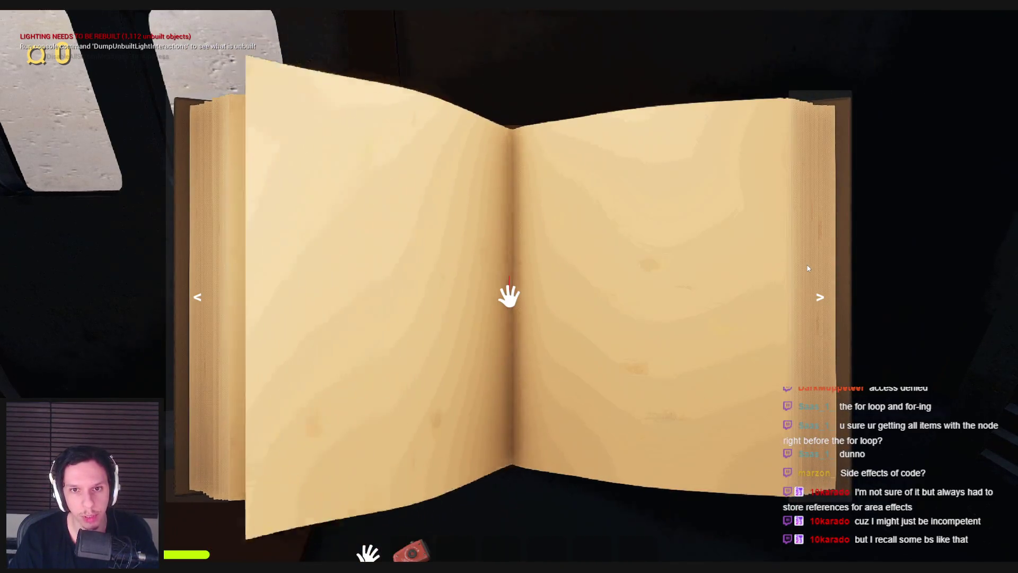
pyautogui.click(808, 268)
pyautogui.click(757, 310)
pyautogui.click(812, 311)
pyautogui.click(811, 311)
pyautogui.click(790, 346)
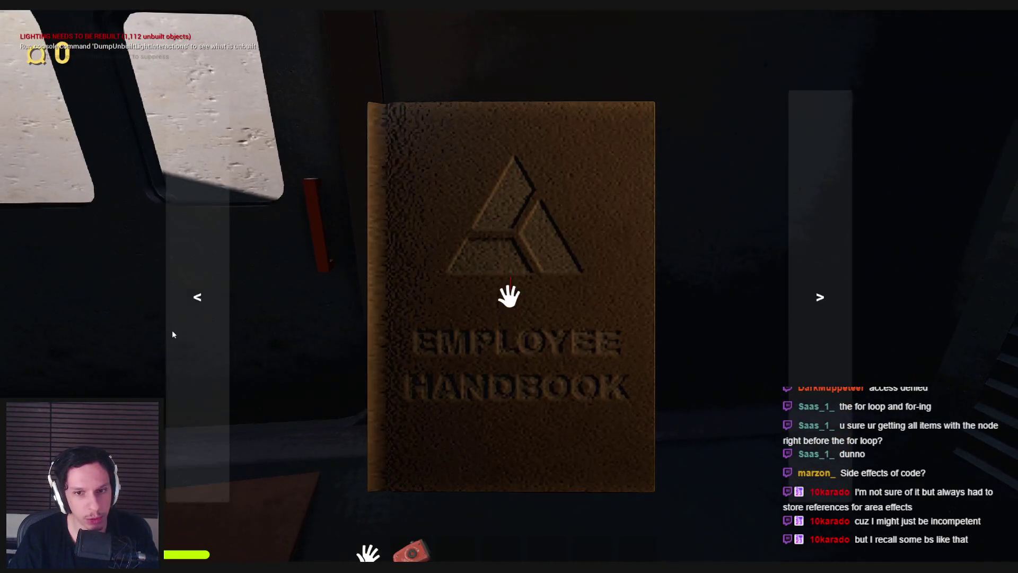
pyautogui.click(827, 314)
pyautogui.click(823, 313)
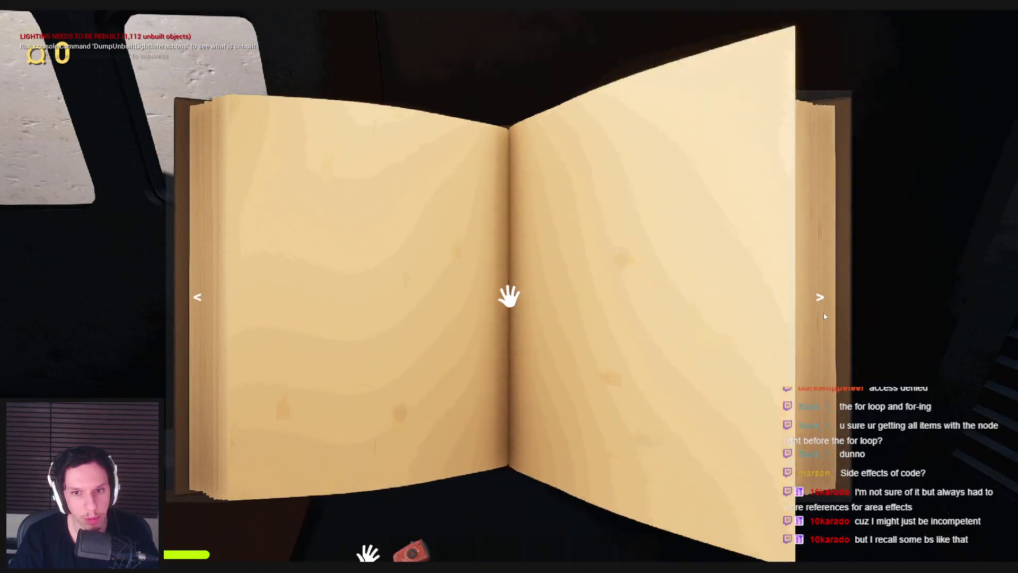
pyautogui.click(201, 334)
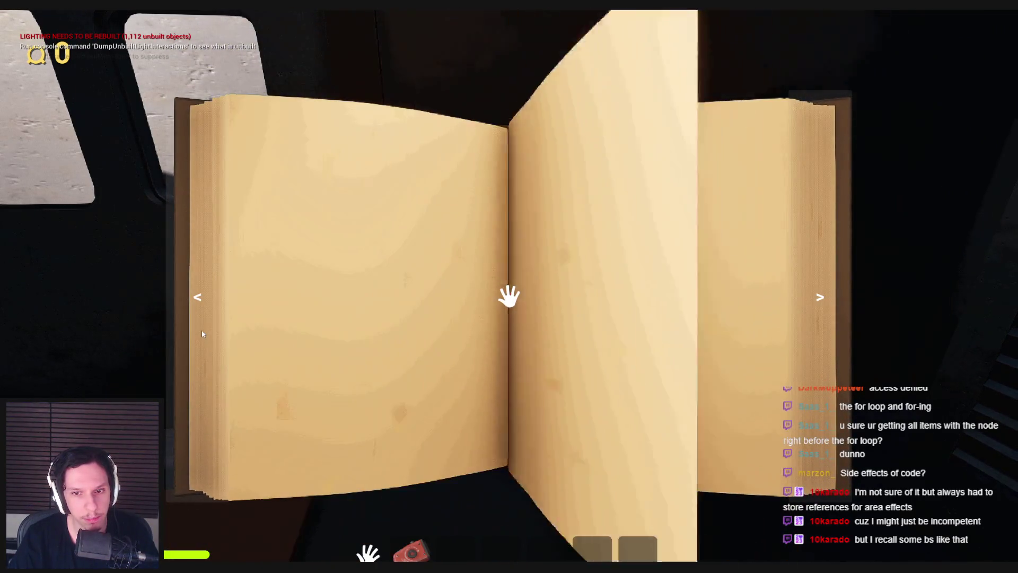
pyautogui.click(822, 330)
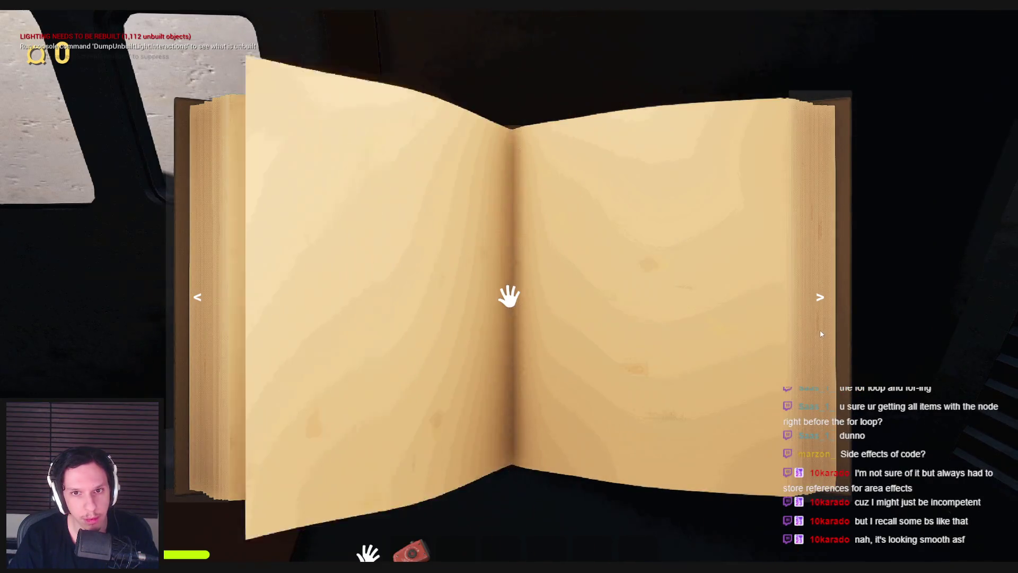
pyautogui.click(820, 329)
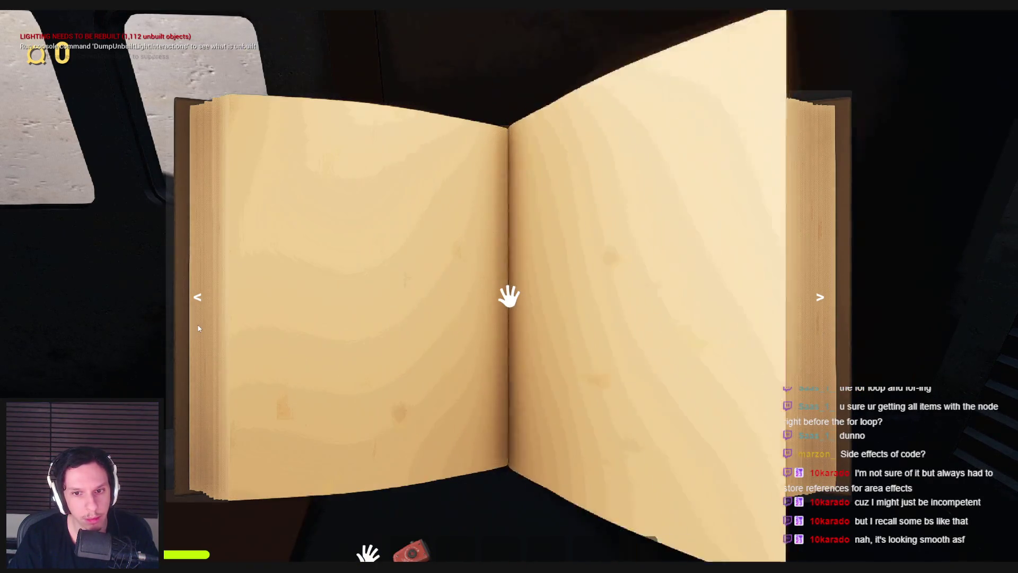
pyautogui.press('Escape')
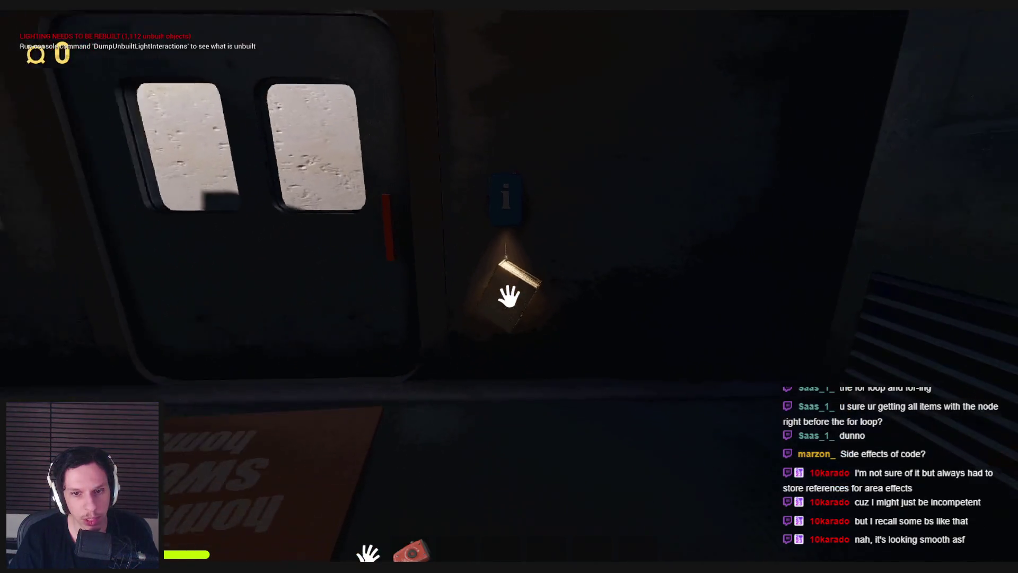
# Step: Walk to the stairs and press the train's START/STOP button
pyautogui.press('w')
pyautogui.press('w')
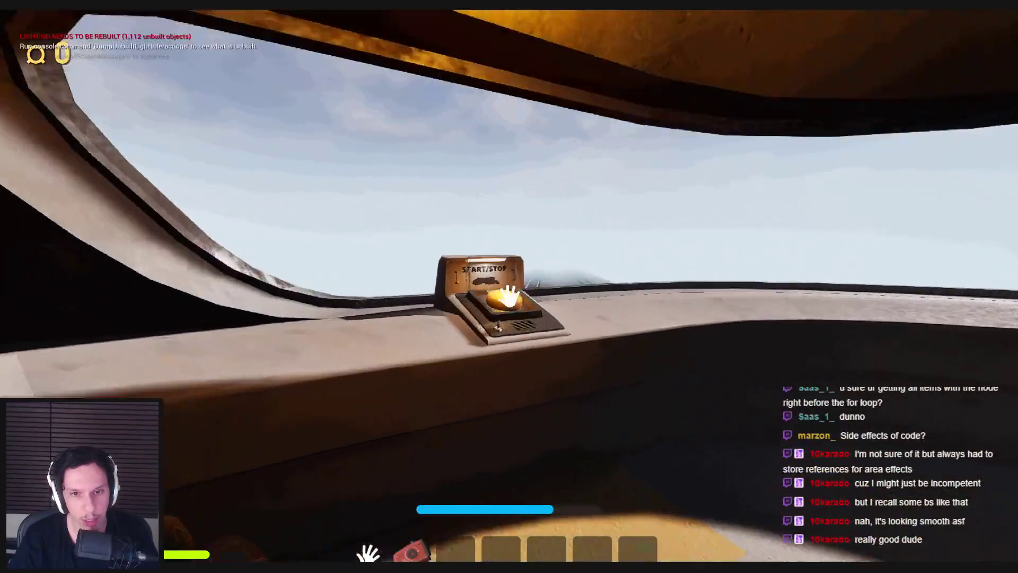
pyautogui.click(508, 297)
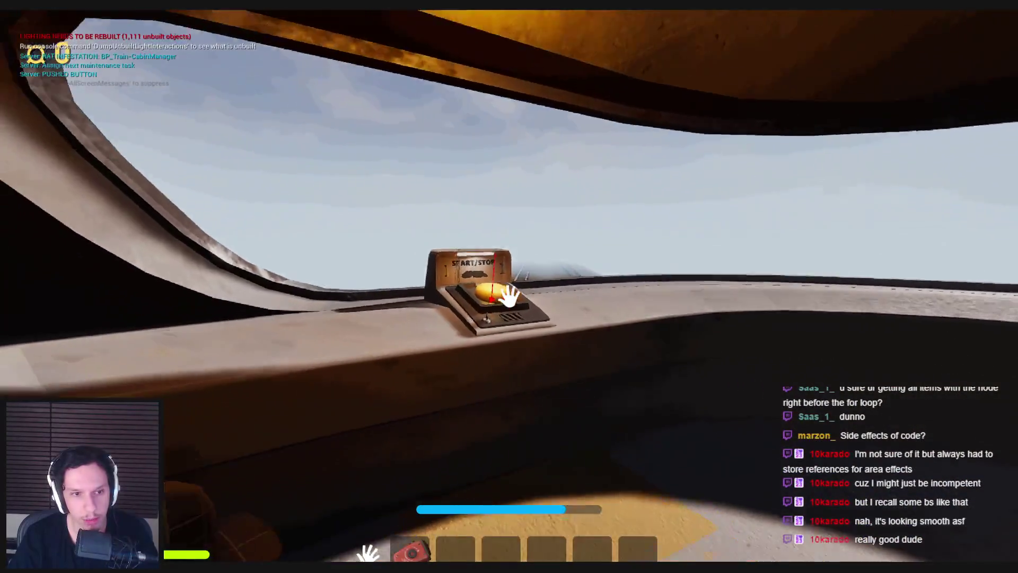
pyautogui.press('w')
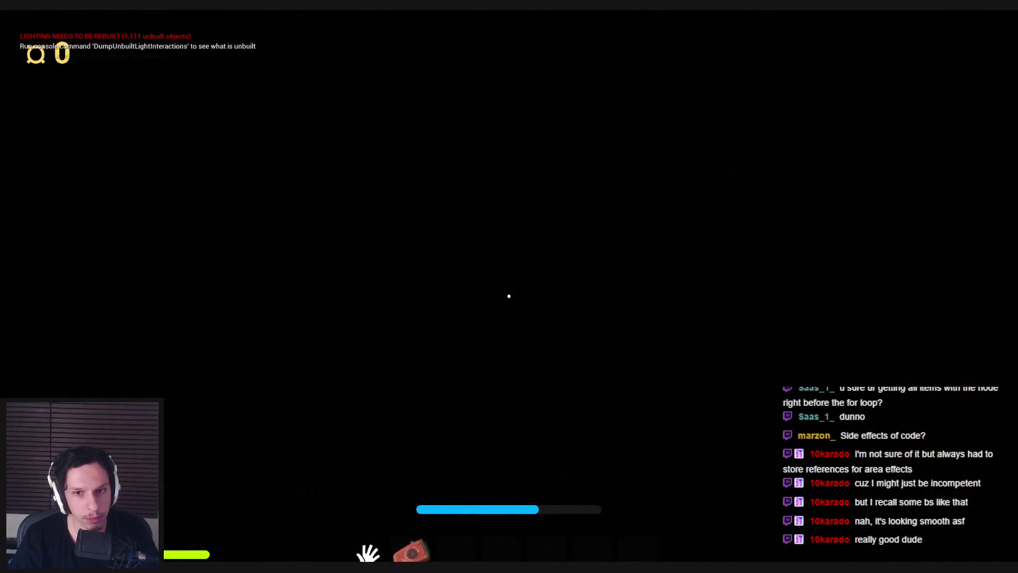
# Step: Open the wall door into the library, open a cabinet, and approach the bookshelf cabinet
pyautogui.press('w')
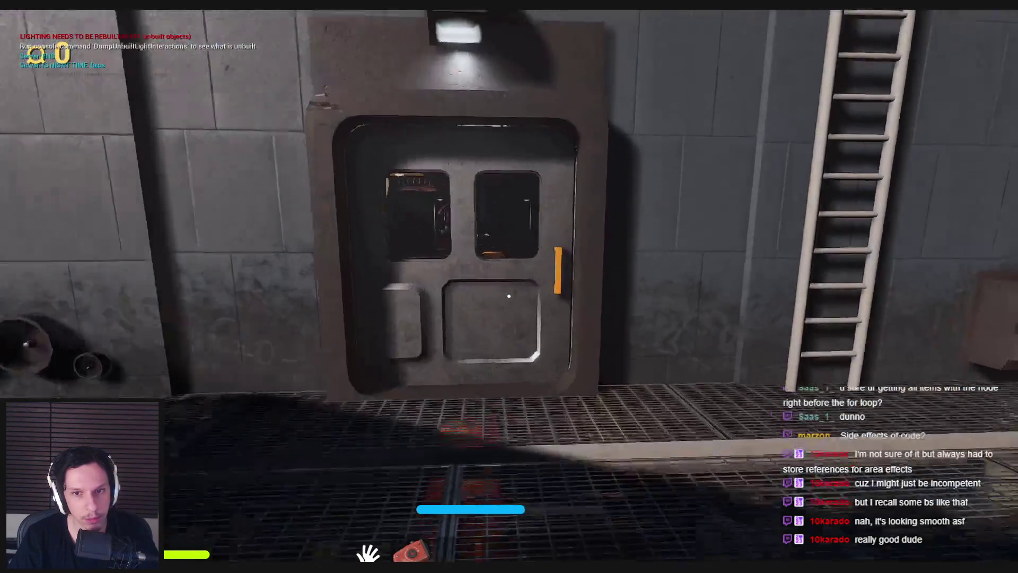
pyautogui.click(508, 296)
pyautogui.press('w')
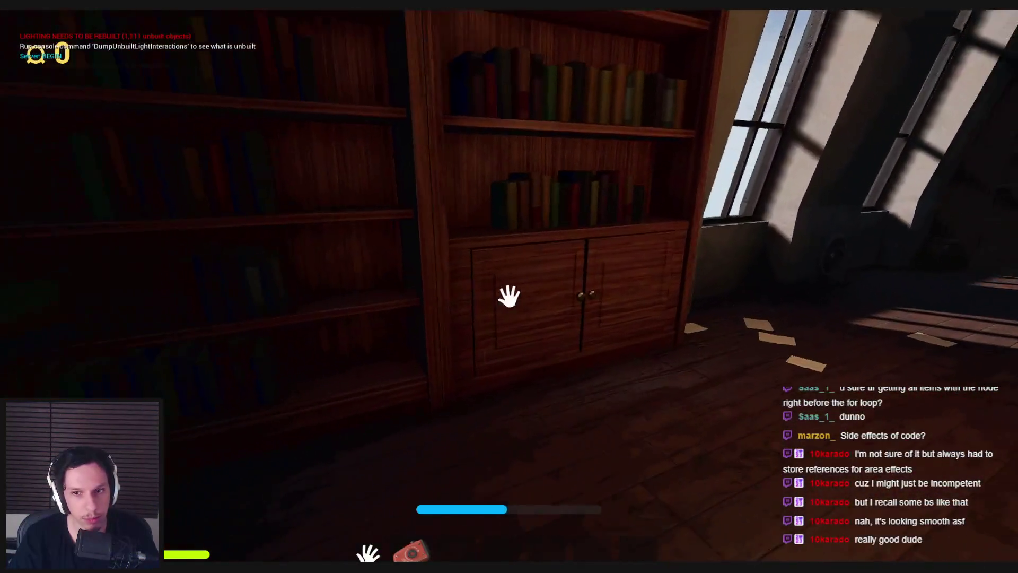
pyautogui.click(509, 295)
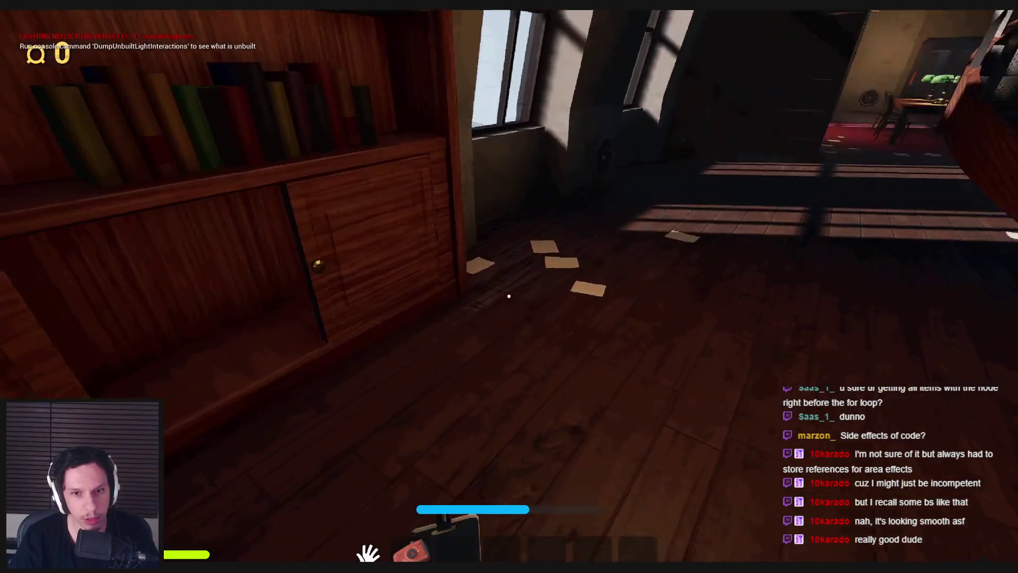
pyautogui.press('w')
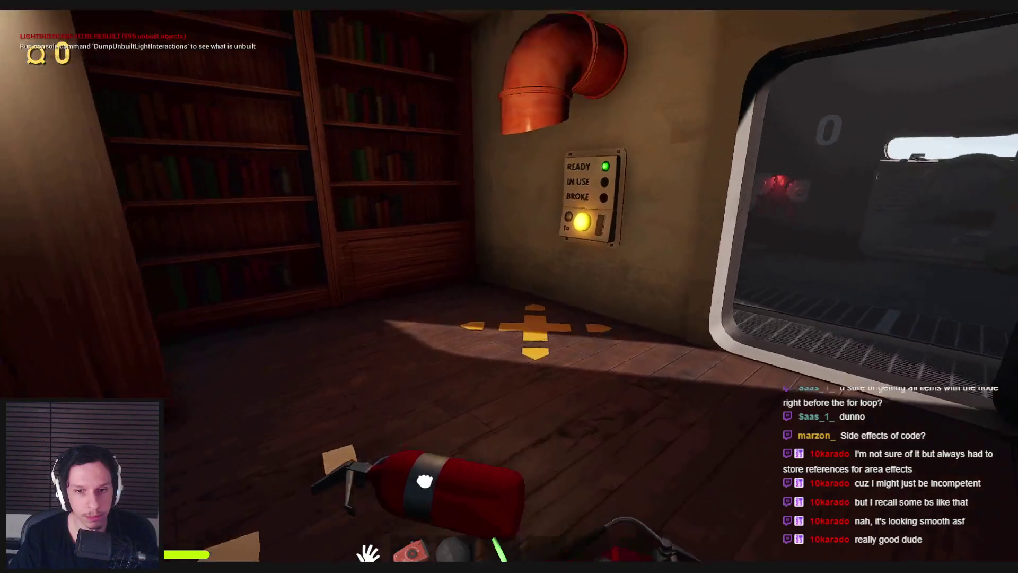
# Step: Drop the rock and glowstick and bring a second fire extinguisher onto the grate
pyautogui.press('w')
pyautogui.press('w')
pyautogui.click(509, 286)
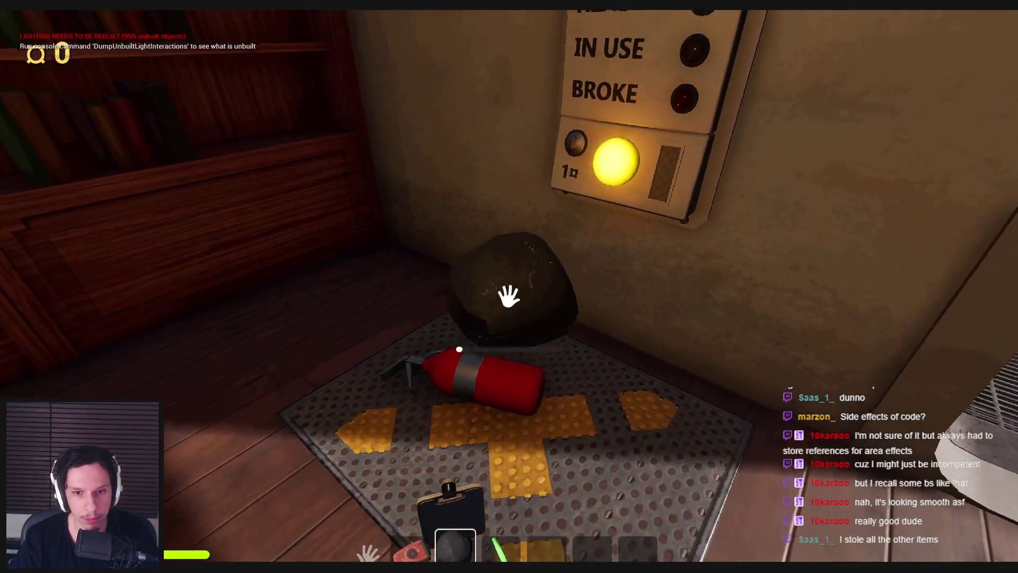
pyautogui.press('4')
pyautogui.click(509, 295)
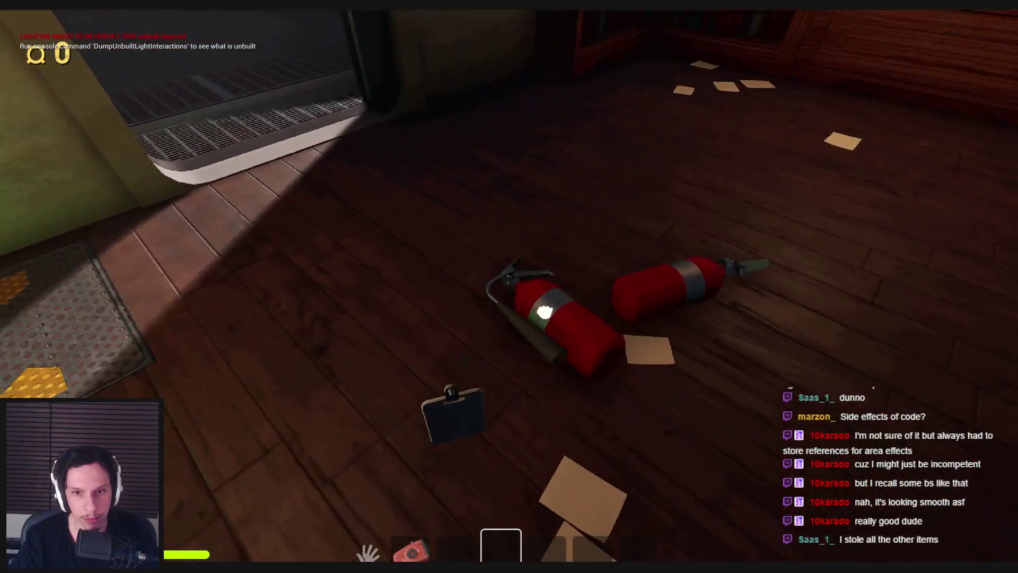
pyautogui.moveTo(509, 286)
pyautogui.mouseDown()
pyautogui.moveTo(548, 402)
pyautogui.moveTo(500, 318)
pyautogui.moveTo(500, 291)
pyautogui.moveTo(827, 525)
pyautogui.moveTo(614, 386)
pyautogui.mouseUp()
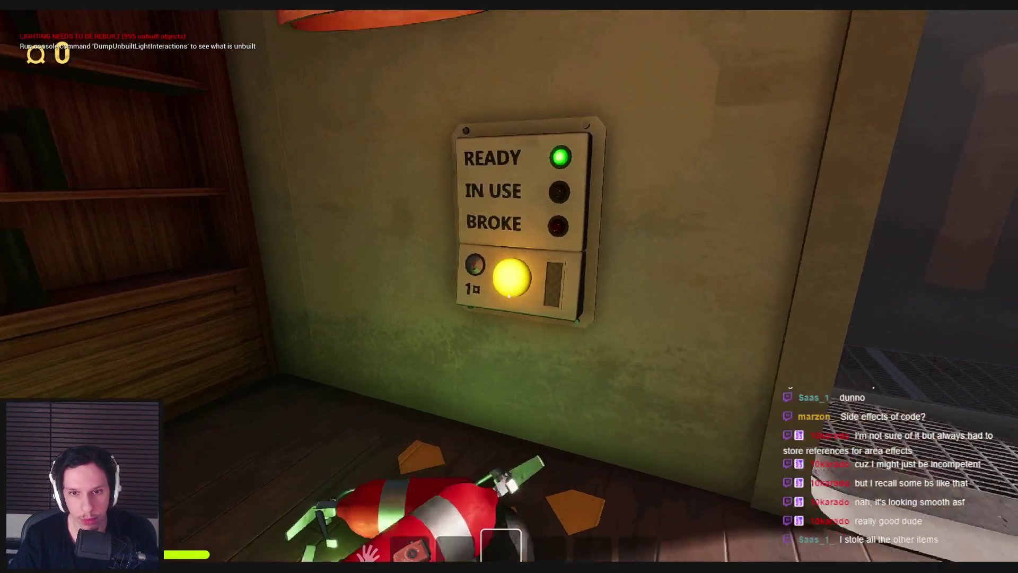
# Step: Press the status panel button twice to show IN USE, then stop the play session
pyautogui.click(509, 289)
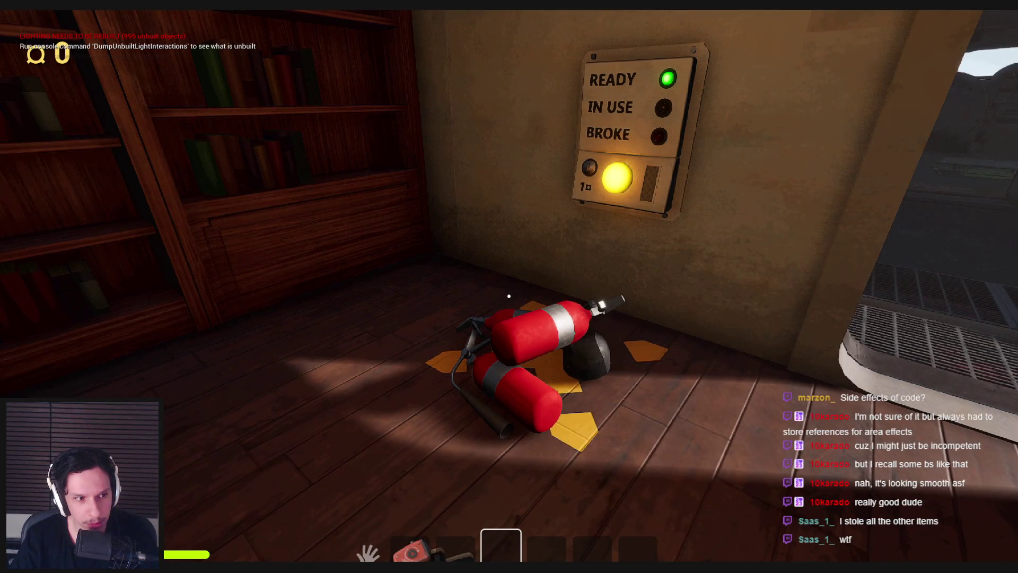
pyautogui.click(508, 296)
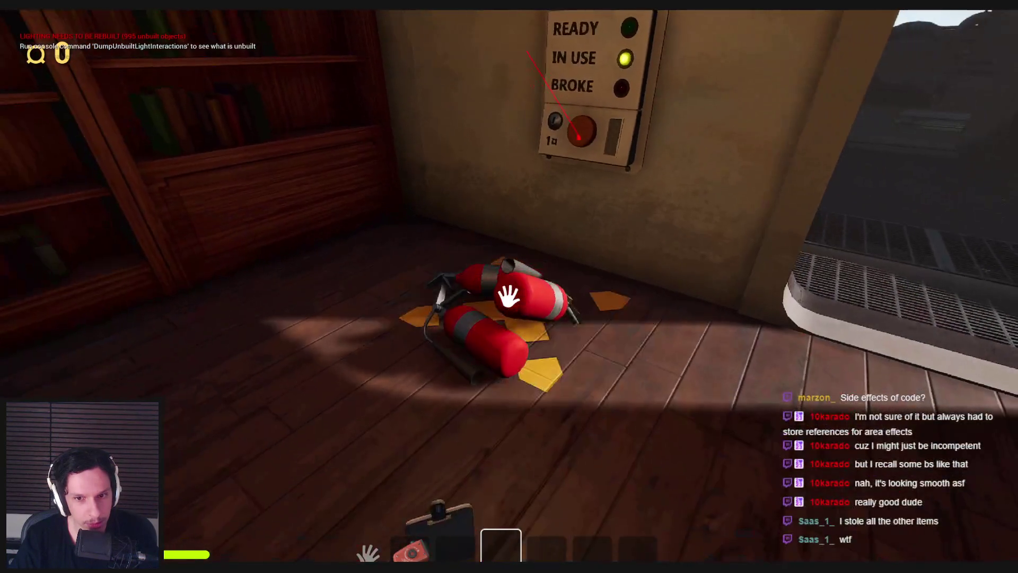
pyautogui.press('Escape')
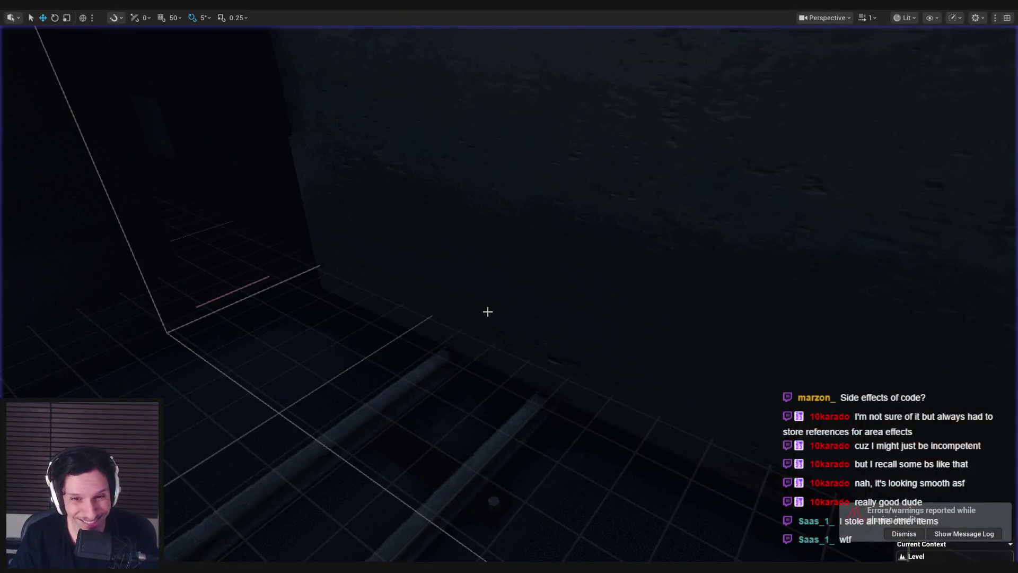
# Step: Open the status panel blueprint's event graph and move Event Interact left to make room
pyautogui.press('F11')
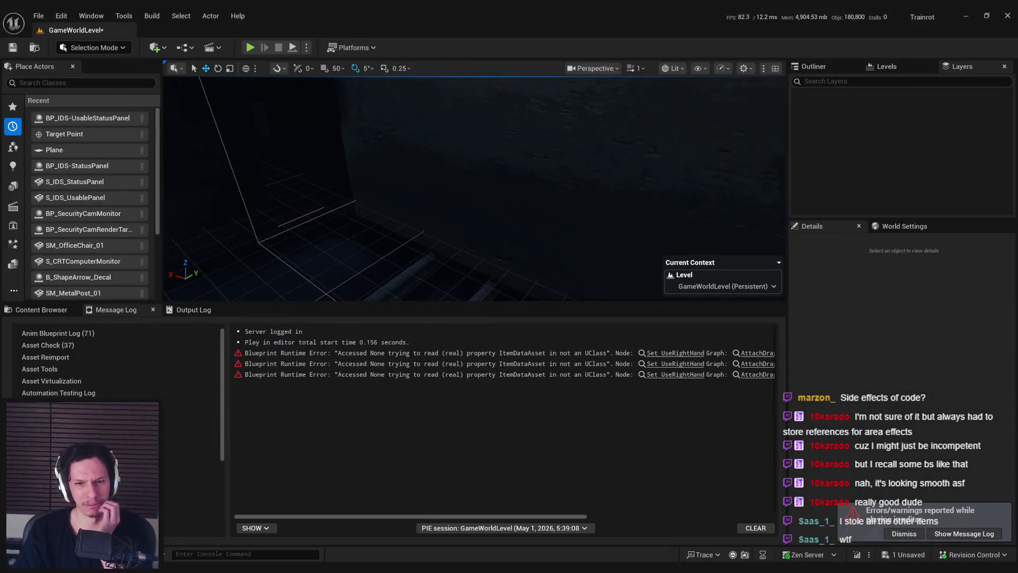
pyautogui.click(384, 533)
pyautogui.scroll(-2, 355, 318)
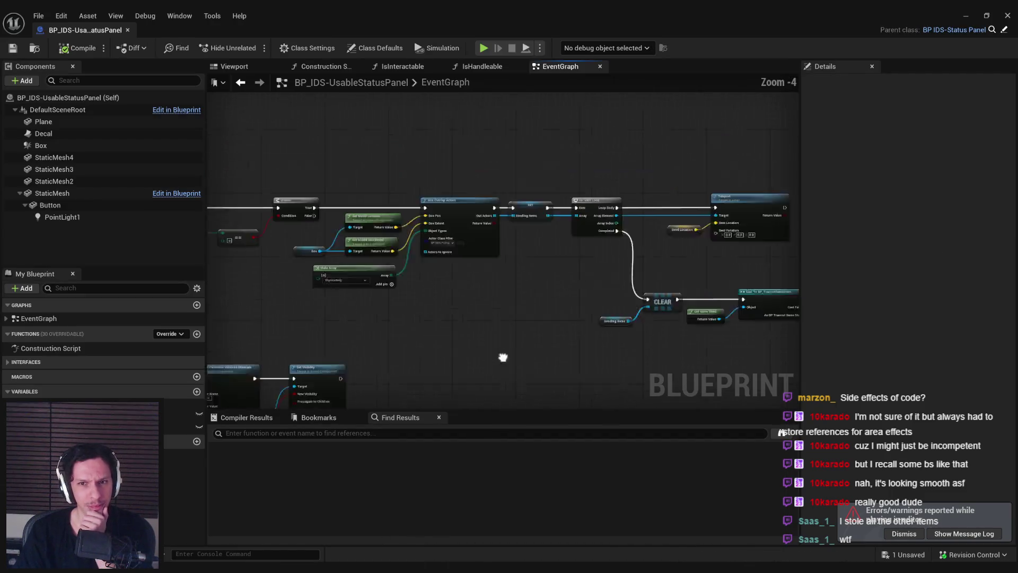
pyautogui.scroll(1, 560, 287)
pyautogui.moveTo(670, 247)
pyautogui.mouseDown()
pyautogui.moveTo(439, 190)
pyautogui.moveTo(273, 180)
pyautogui.mouseUp()
pyautogui.click(361, 300)
pyautogui.moveTo(366, 237)
pyautogui.mouseDown()
pyautogui.moveTo(241, 237)
pyautogui.moveTo(330, 233)
pyautogui.mouseUp()
# Step: Add a Switch Has Authority node after Event Interact, then compile and save
pyautogui.click(333, 279)
pyautogui.write('has auth')
pyautogui.click(375, 276)
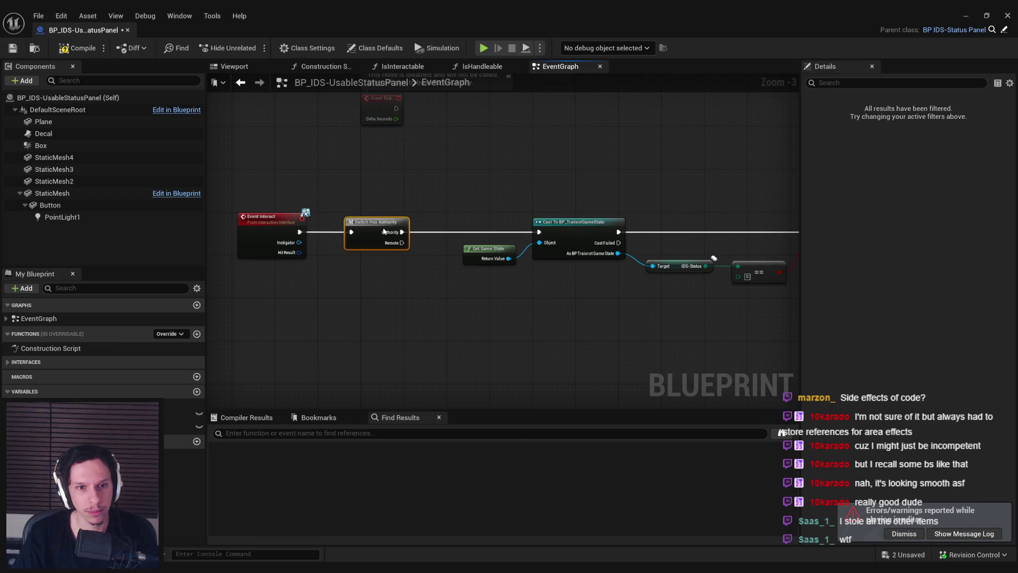
pyautogui.click(375, 289)
pyautogui.hotkey('ctrl', 's')
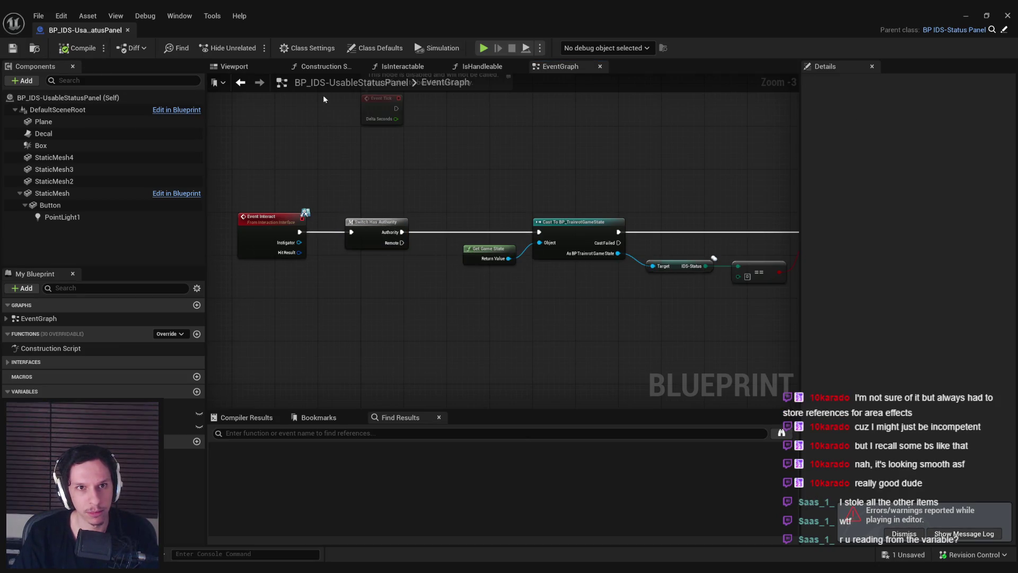
# Step: Review the blueprint's class defaults, save again and minimize the blueprint editor
pyautogui.click(375, 48)
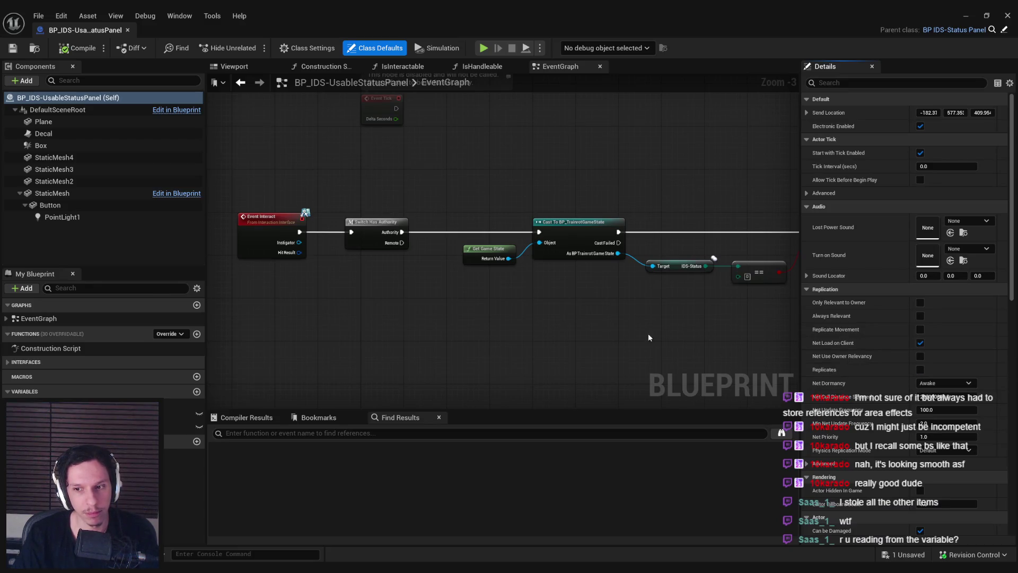
pyautogui.scroll(-1, 480, 324)
pyautogui.scroll(1, 330, 295)
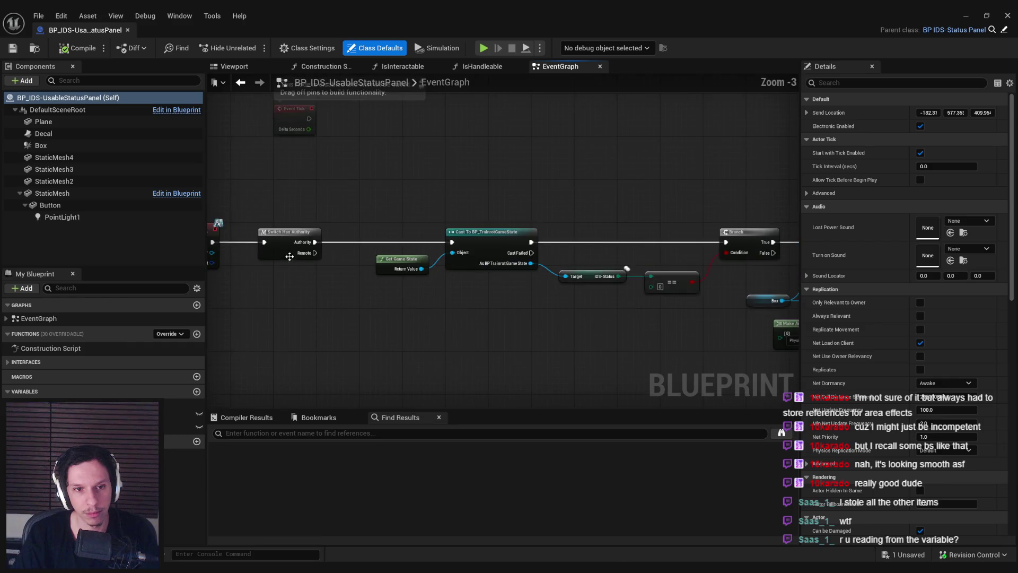
pyautogui.click(330, 295)
pyautogui.click(13, 48)
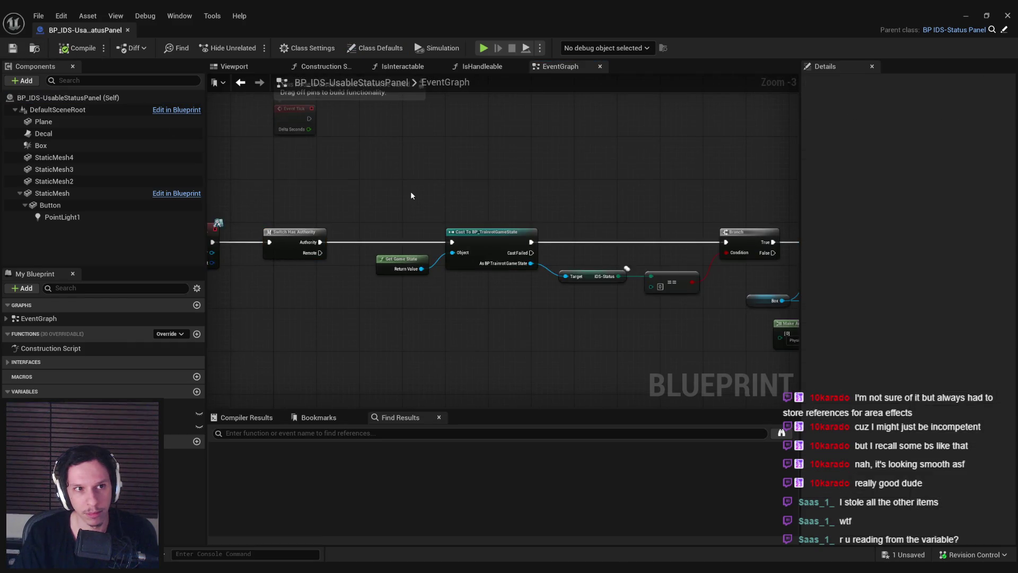
pyautogui.scroll(-1, 302, 291)
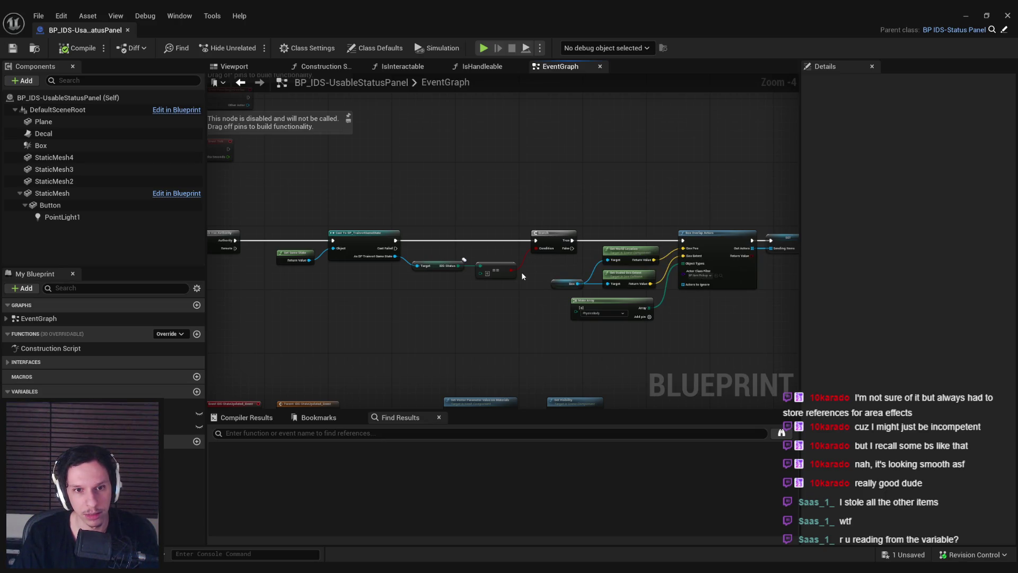
pyautogui.moveTo(522, 276); pyautogui.dragTo(700, 274)
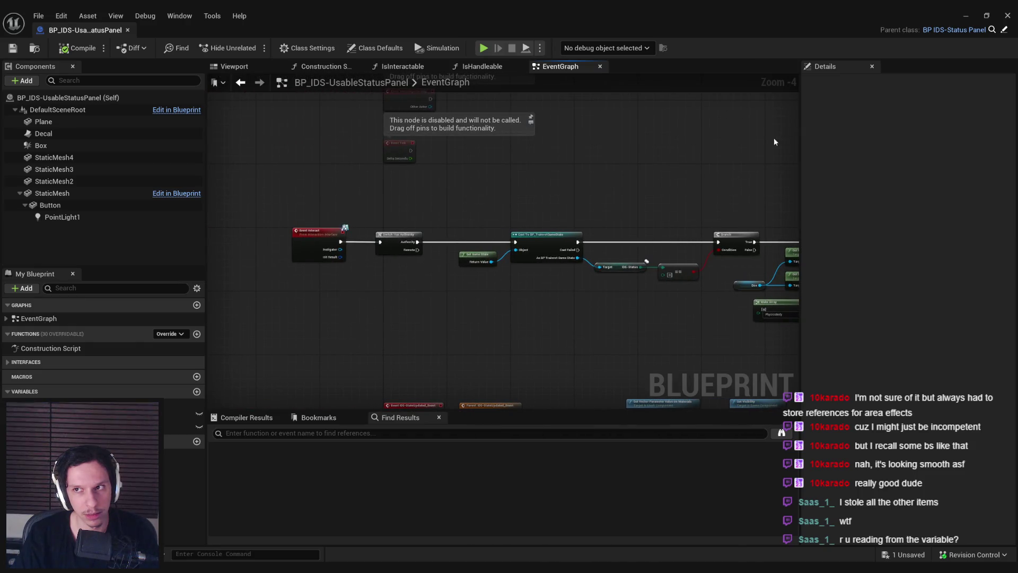
pyautogui.click(964, 19)
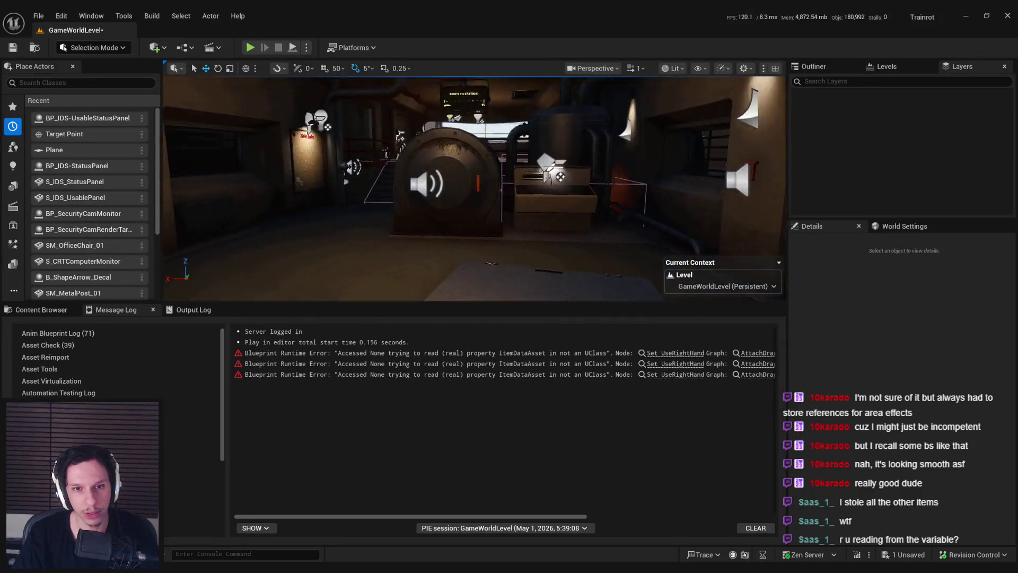
# Step: Start a fullscreen play test, travel via the START/STOP desk and enter the library
pyautogui.hotkey('alt', 'p')
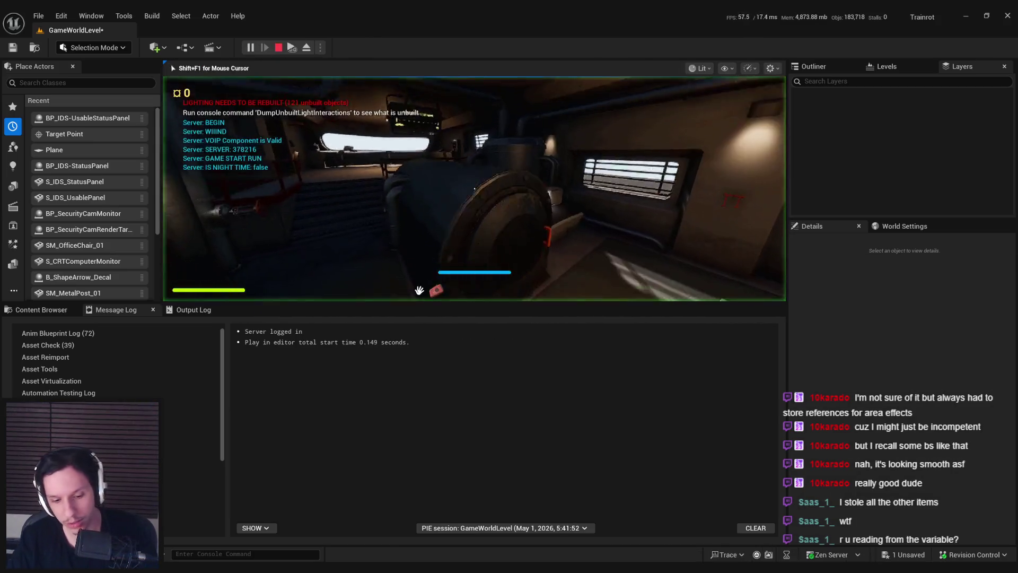
pyautogui.press('F11')
pyautogui.hotkey('shift', 'w')
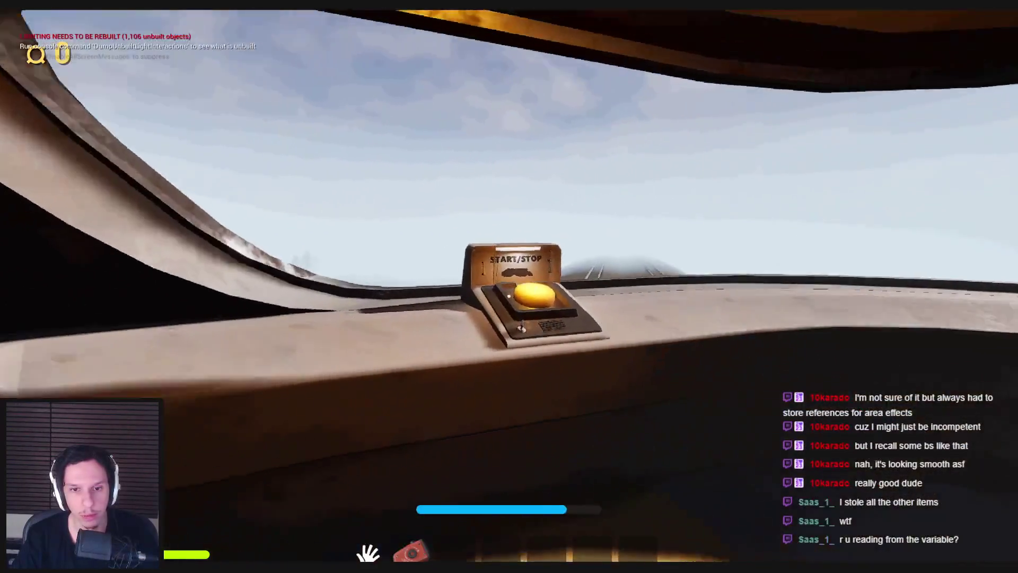
pyautogui.press('e')
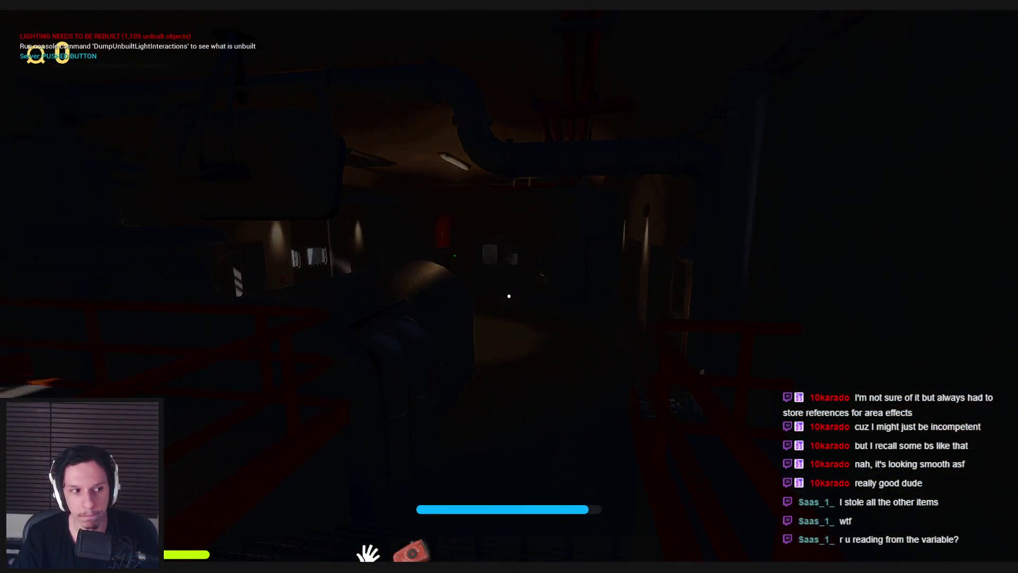
pyautogui.hotkey('shift', 'w')
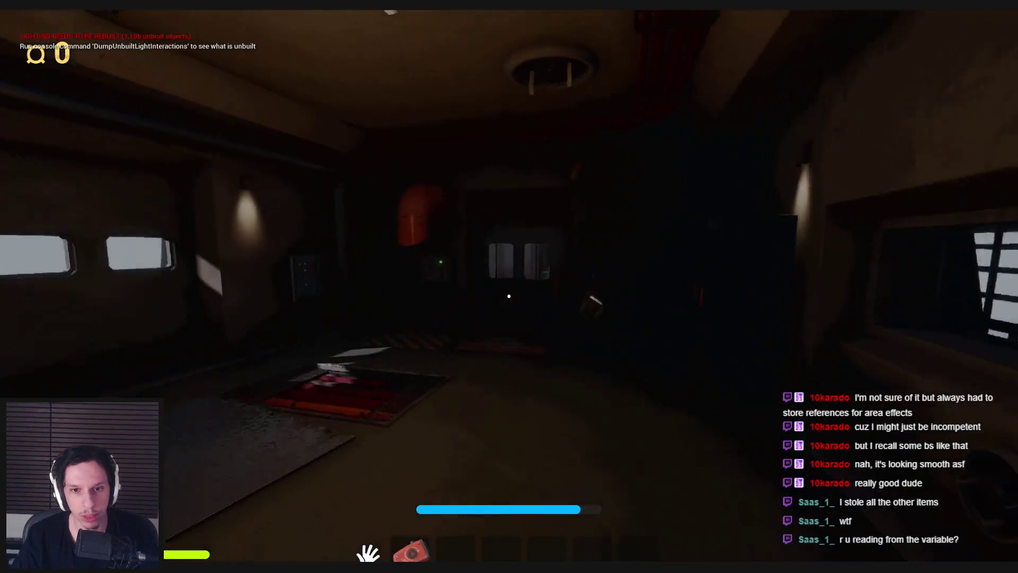
pyautogui.press('e')
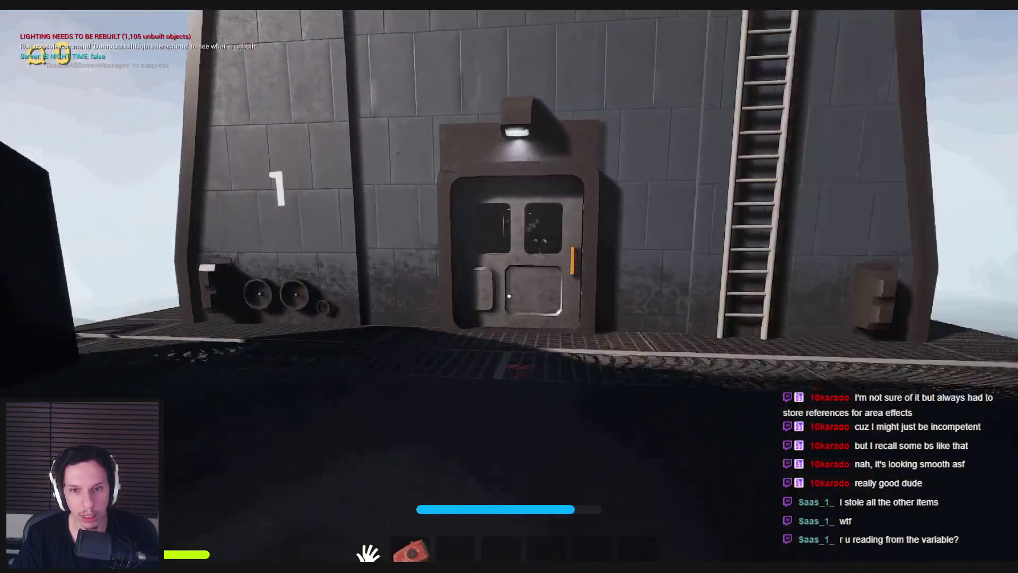
pyautogui.press('w')
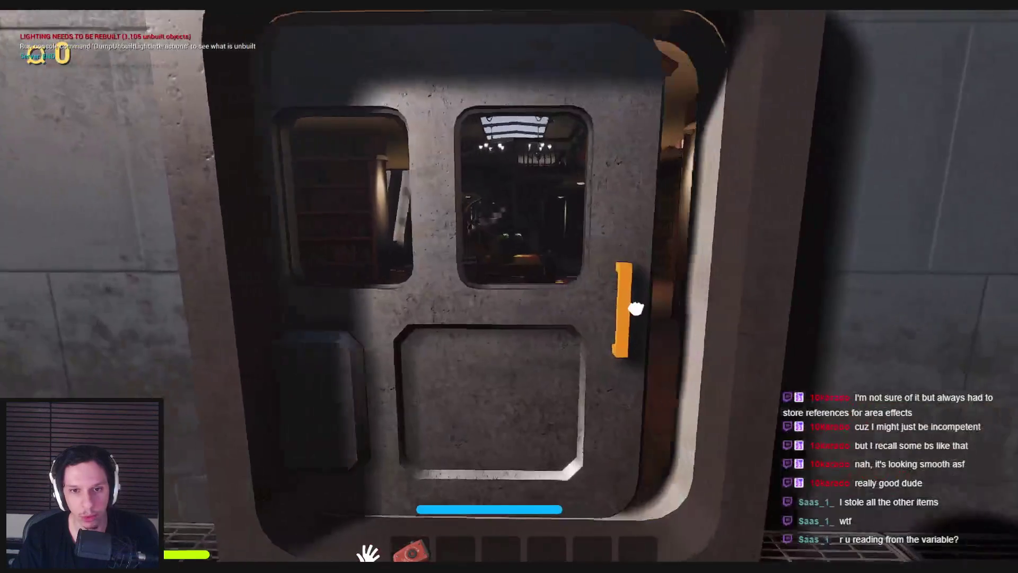
pyautogui.click(635, 307)
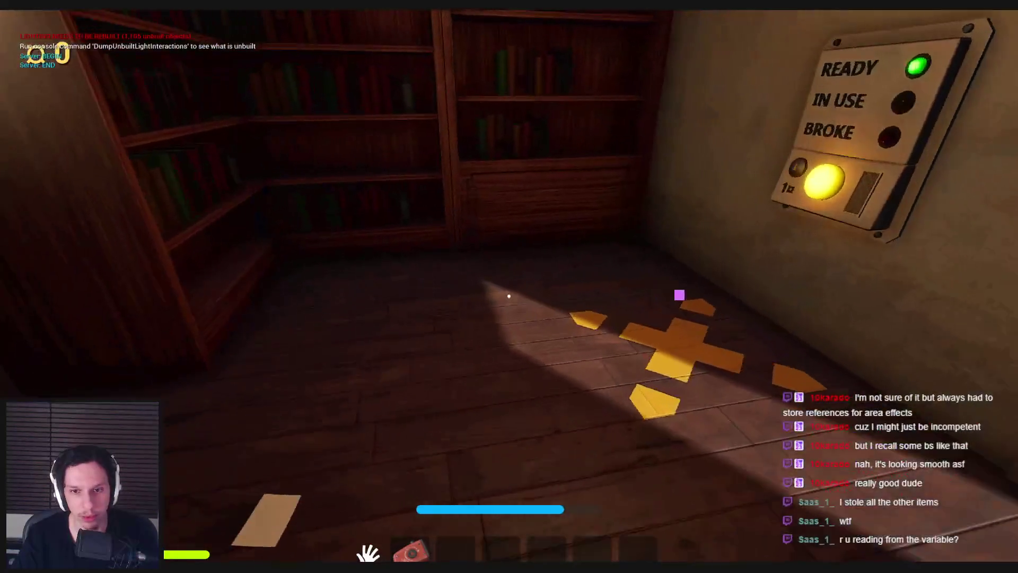
# Step: Drop three fire extinguishers onto the rug, press the panel button, then stop the session
pyautogui.press('2')
pyautogui.click(509, 296)
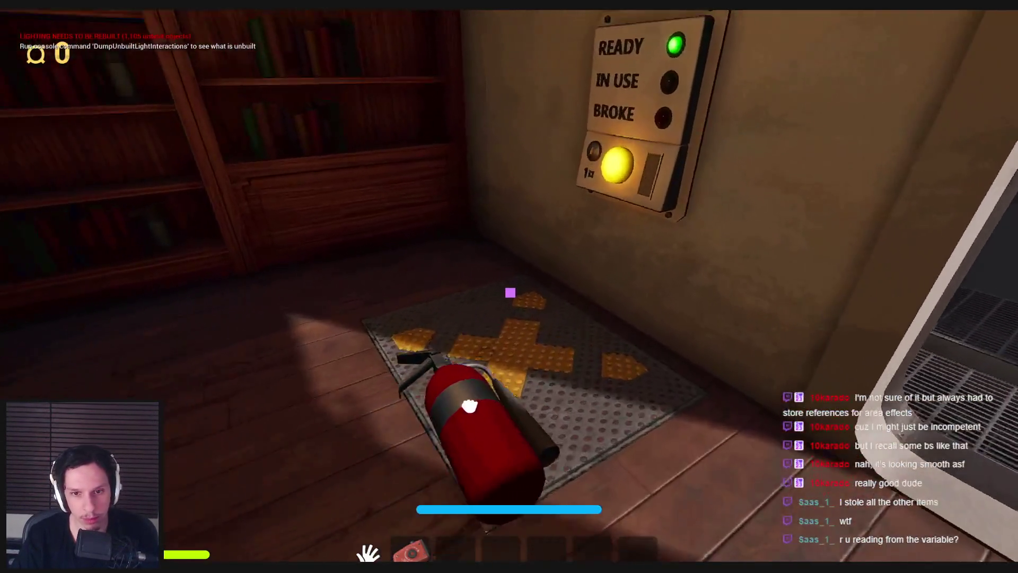
pyautogui.click(510, 292)
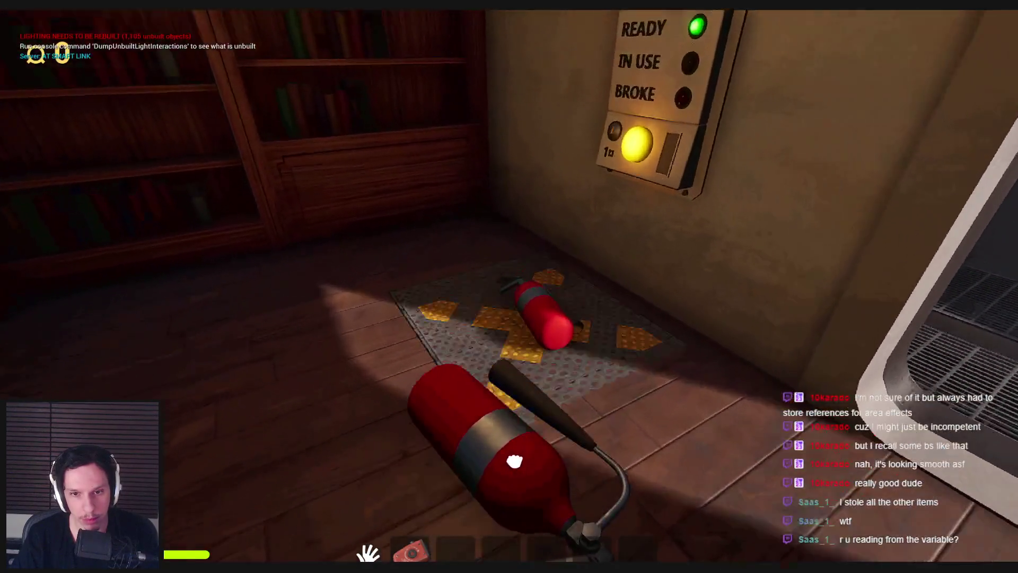
pyautogui.click(514, 461)
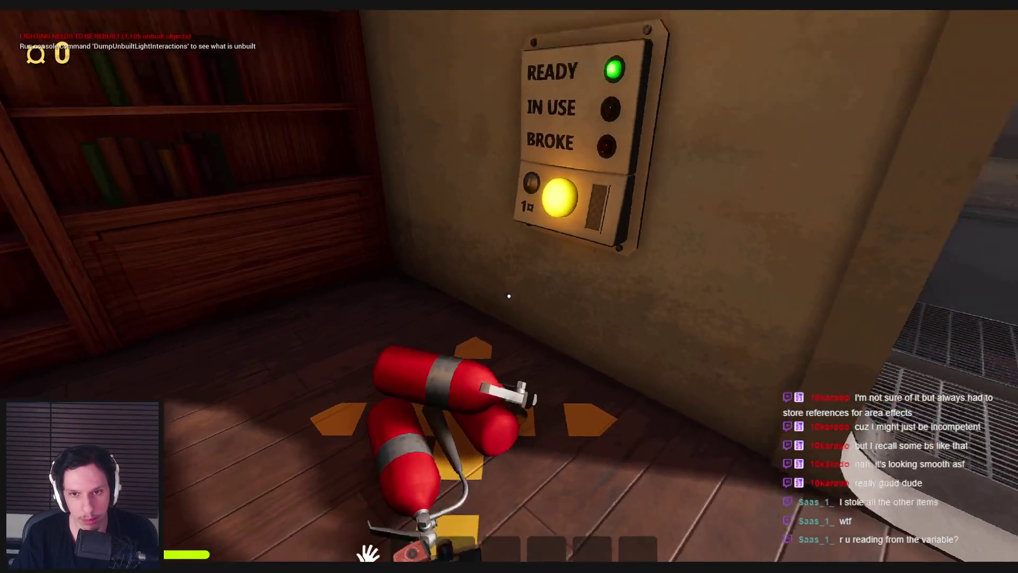
pyautogui.click(509, 296)
pyautogui.press('s')
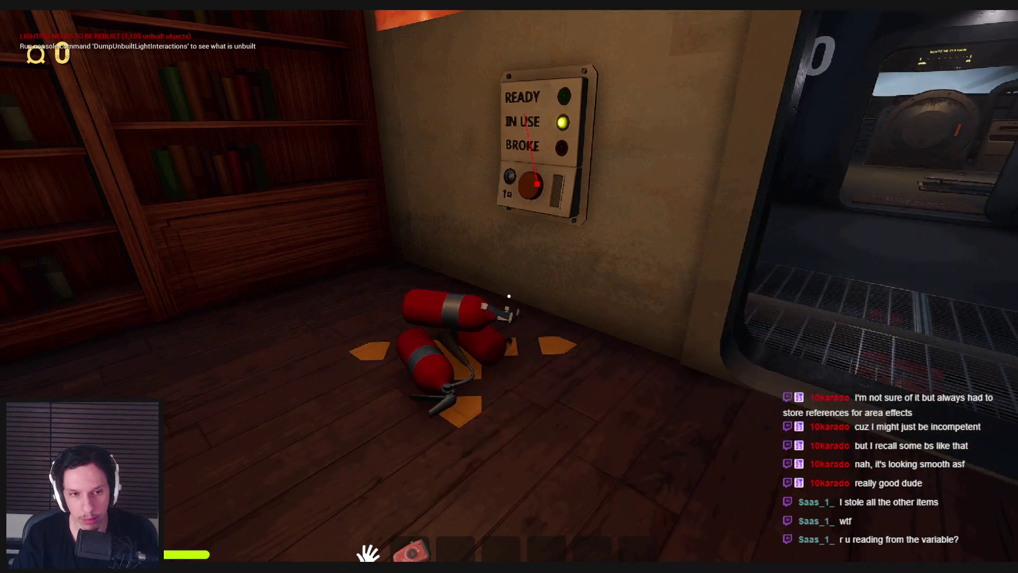
pyautogui.hotkey('shift', 'F1')
pyautogui.press('Escape')
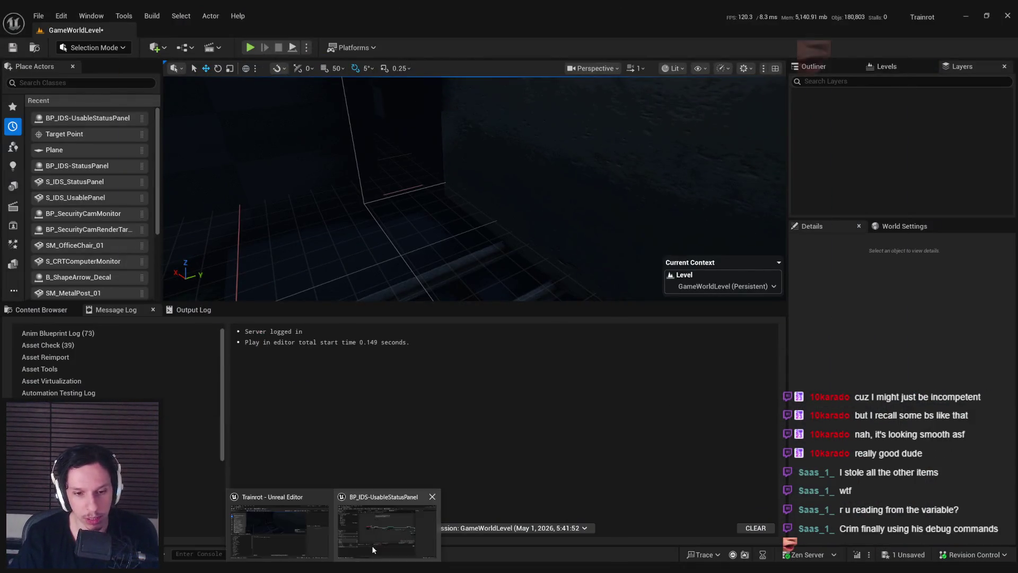
# Step: Replace the Switch Has Authority node after Event Interact with a Do Once node
pyautogui.click(373, 530)
pyautogui.scroll(2, 371, 286)
pyautogui.click(397, 239)
pyautogui.press('Delete')
pyautogui.moveTo(295, 232); pyautogui.dragTo(337, 237)
pyautogui.write('do once')
pyautogui.press('Return')
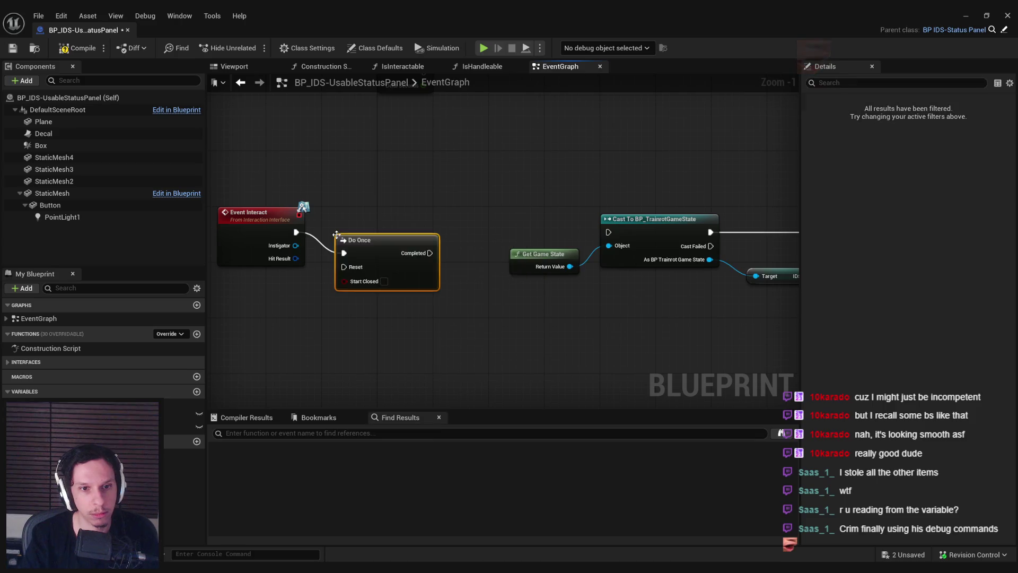
# Step: Rearrange the graph, shifting Event Interact and Do Once left and moving Get Game State lower
pyautogui.scroll(1, 345, 244)
pyautogui.moveTo(393, 227); pyautogui.dragTo(415, 229)
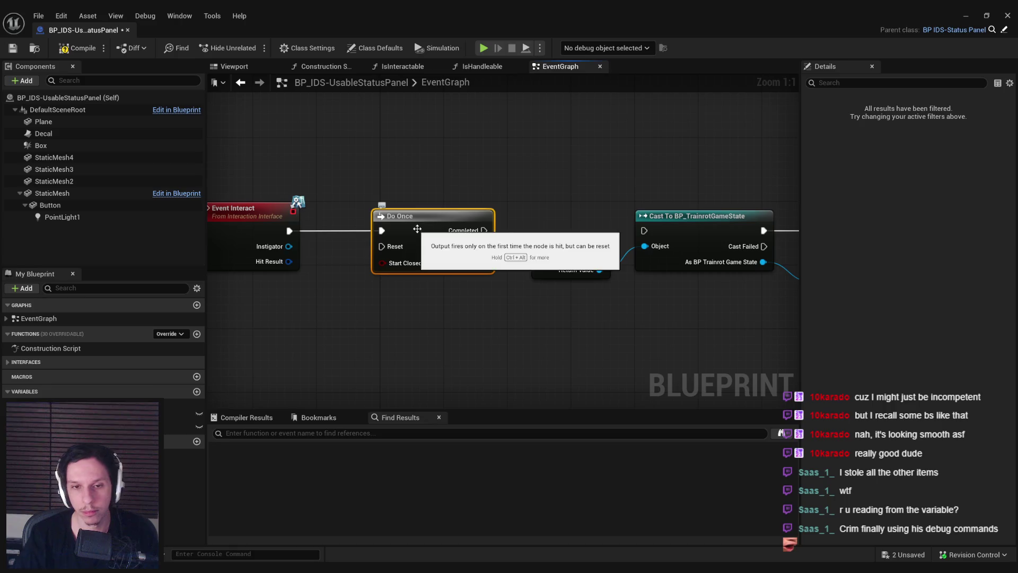
pyautogui.scroll(-2, 458, 234)
pyautogui.moveTo(473, 291)
pyautogui.mouseDown()
pyautogui.moveTo(286, 214)
pyautogui.moveTo(261, 238)
pyautogui.mouseUp()
pyautogui.click(409, 284)
pyautogui.click(398, 234)
pyautogui.click(344, 252)
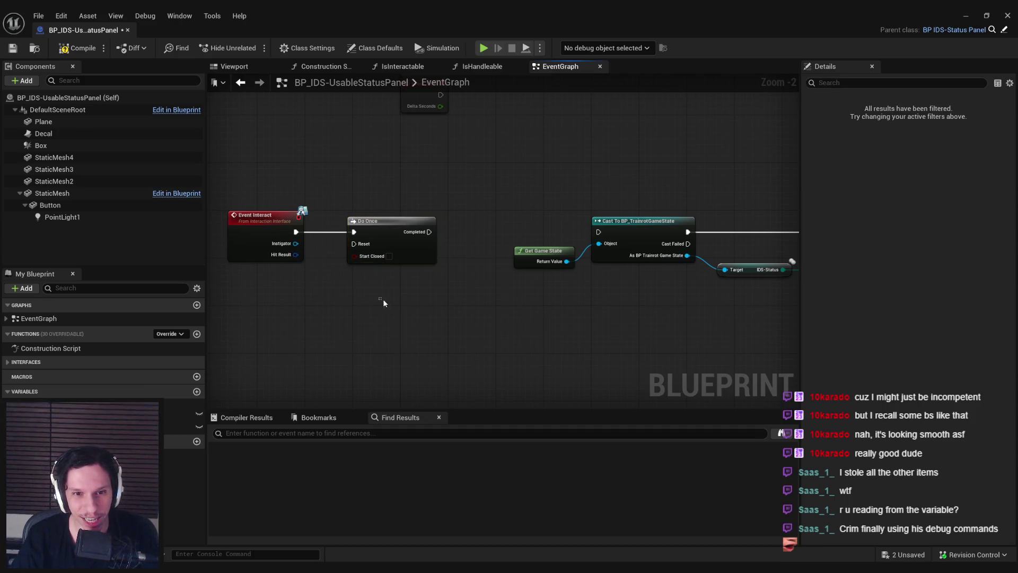
pyautogui.scroll(2, 445, 239)
pyautogui.moveTo(552, 253); pyautogui.dragTo(552, 292)
pyautogui.click(536, 250)
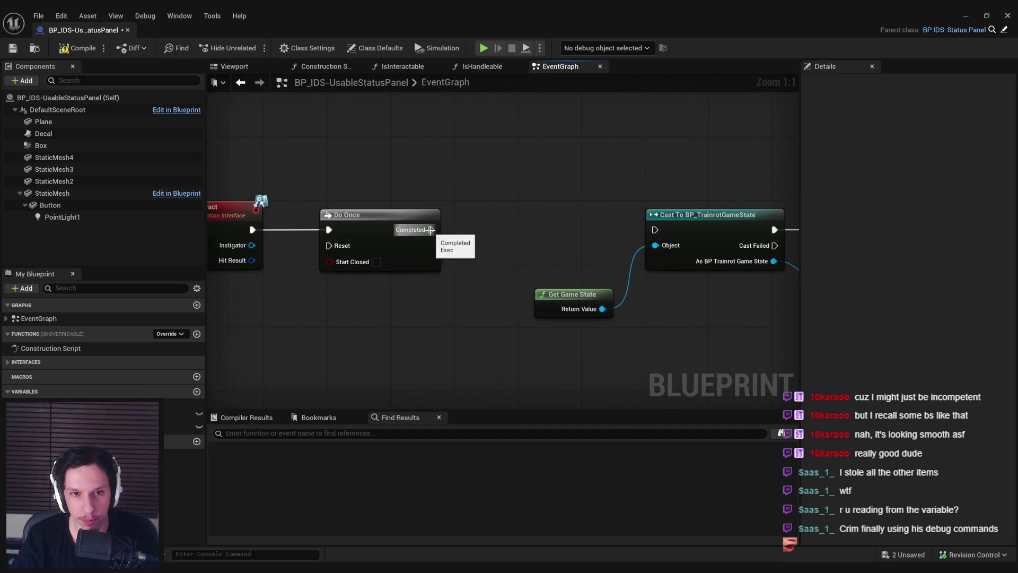
pyautogui.scroll(-3, 357, 245)
pyautogui.moveTo(357, 245)
pyautogui.mouseDown()
pyautogui.moveTo(436, 245)
pyautogui.moveTo(343, 244)
pyautogui.mouseUp()
pyautogui.moveTo(689, 297)
pyautogui.mouseDown()
pyautogui.moveTo(290, 294)
pyautogui.moveTo(523, 291)
pyautogui.moveTo(388, 240)
pyautogui.mouseUp()
# Step: Delete the Do Once node and place a Branch node after Event Interact
pyautogui.click(387, 240)
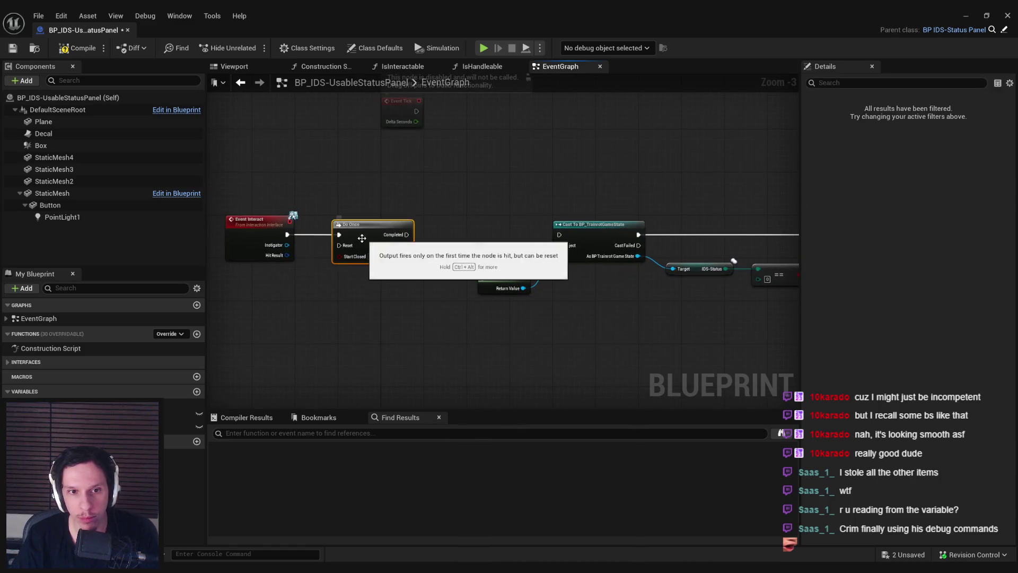
pyautogui.press('Delete')
pyautogui.write('br')
pyautogui.moveTo(287, 235)
pyautogui.mouseDown()
pyautogui.moveTo(344, 232)
pyautogui.moveTo(332, 288)
pyautogui.mouseUp()
pyautogui.write('anch')
pyautogui.press('Return')
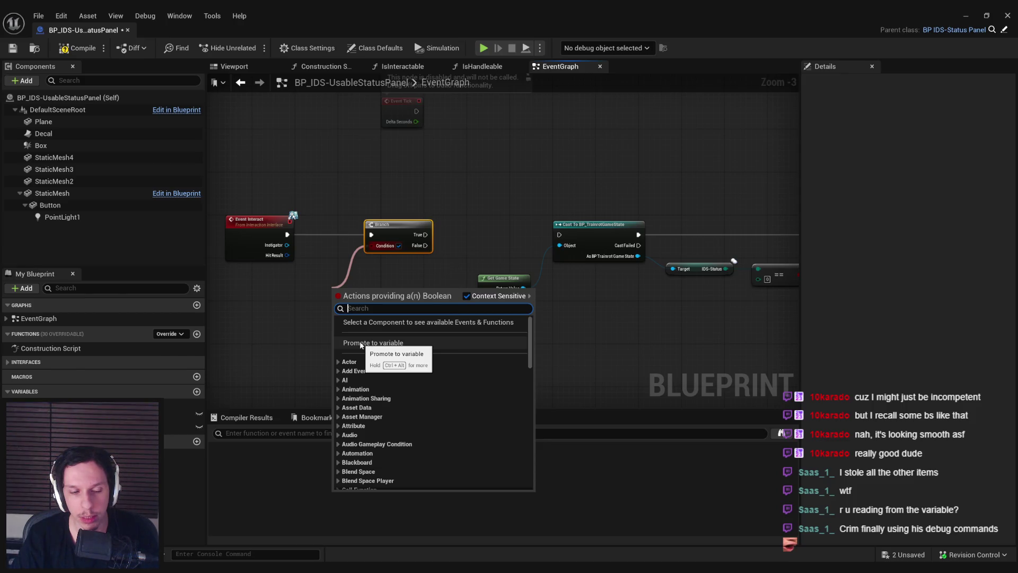
# Step: Promote the Branch condition to a RecentlyUsed variable, wire False to the game-state cast, and save
pyautogui.click(361, 344)
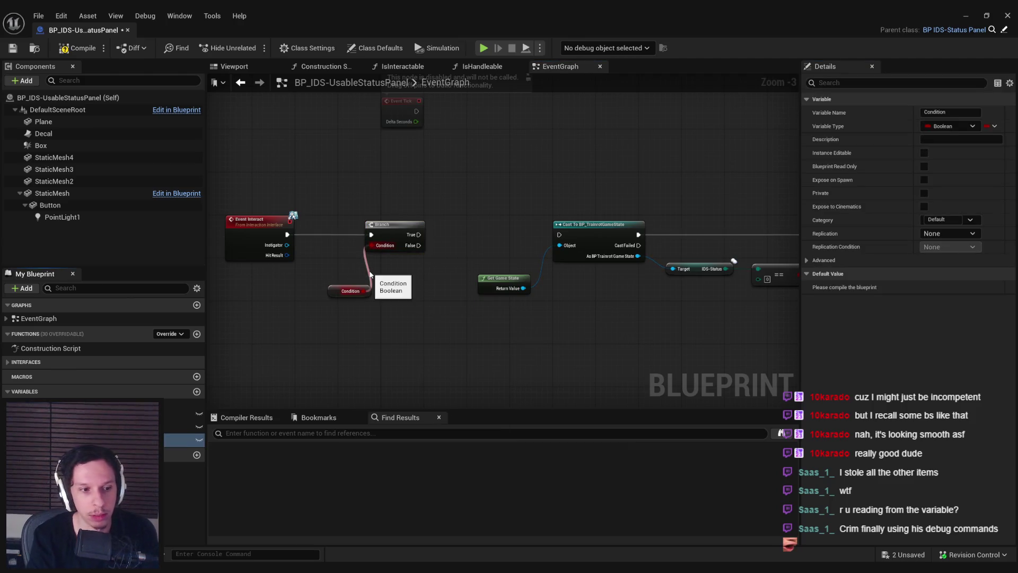
pyautogui.write('RecentlyUsed')
pyautogui.scroll(2, 367, 270)
pyautogui.press('Return')
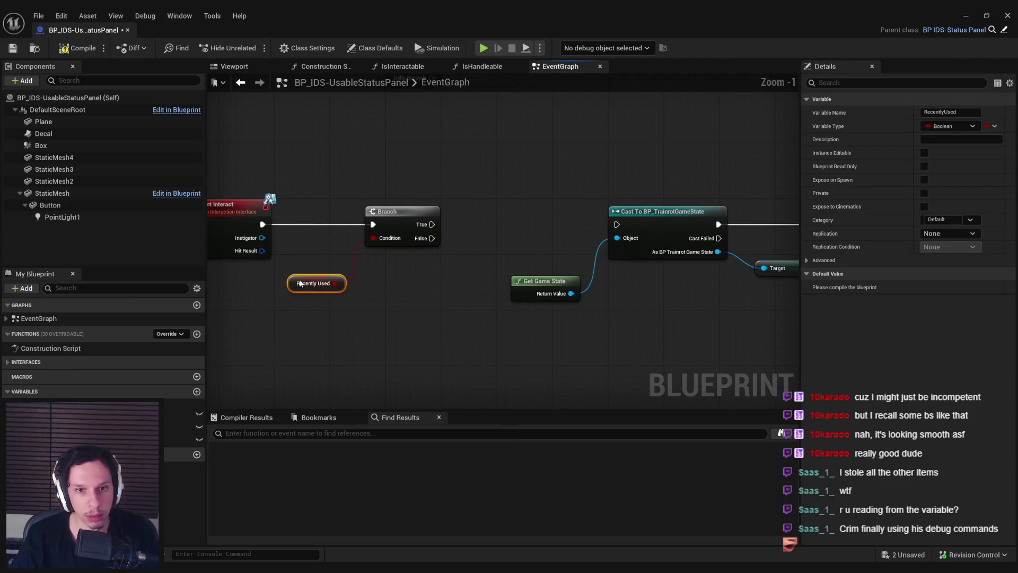
pyautogui.moveTo(436, 240); pyautogui.dragTo(609, 229)
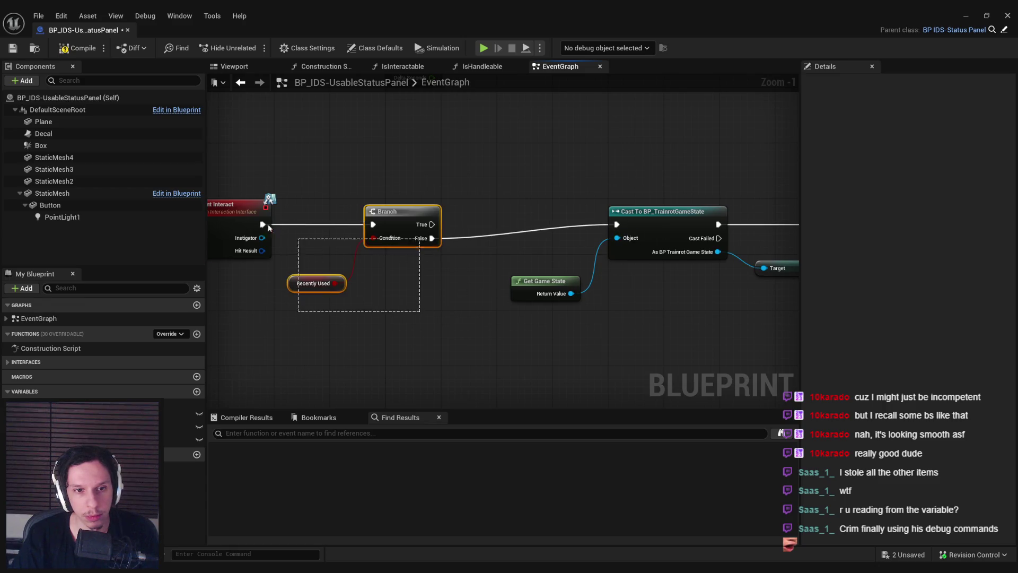
pyautogui.moveTo(268, 224); pyautogui.dragTo(276, 233)
pyautogui.moveTo(405, 211); pyautogui.dragTo(489, 212)
pyautogui.click(381, 291)
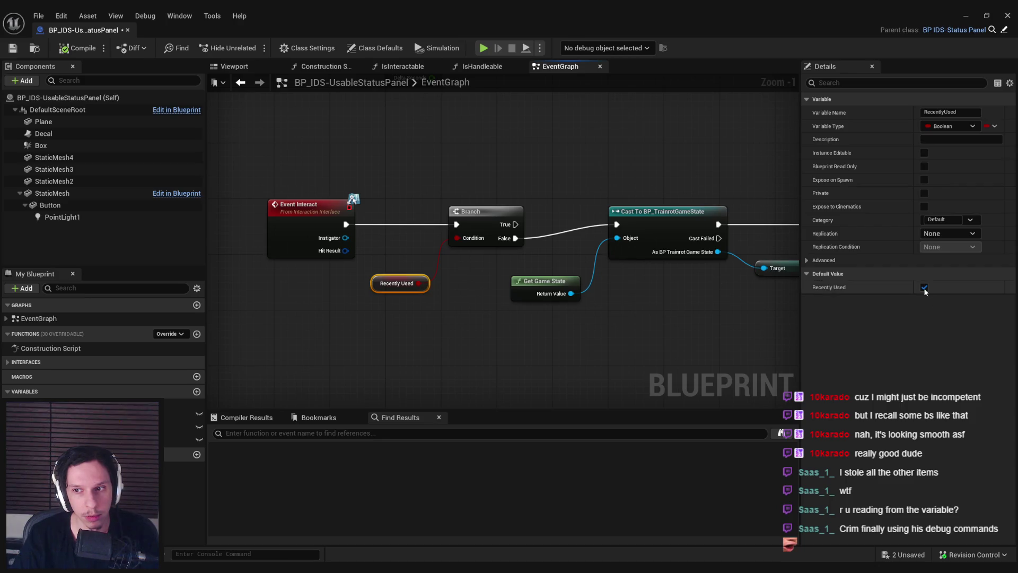
pyautogui.click(530, 170)
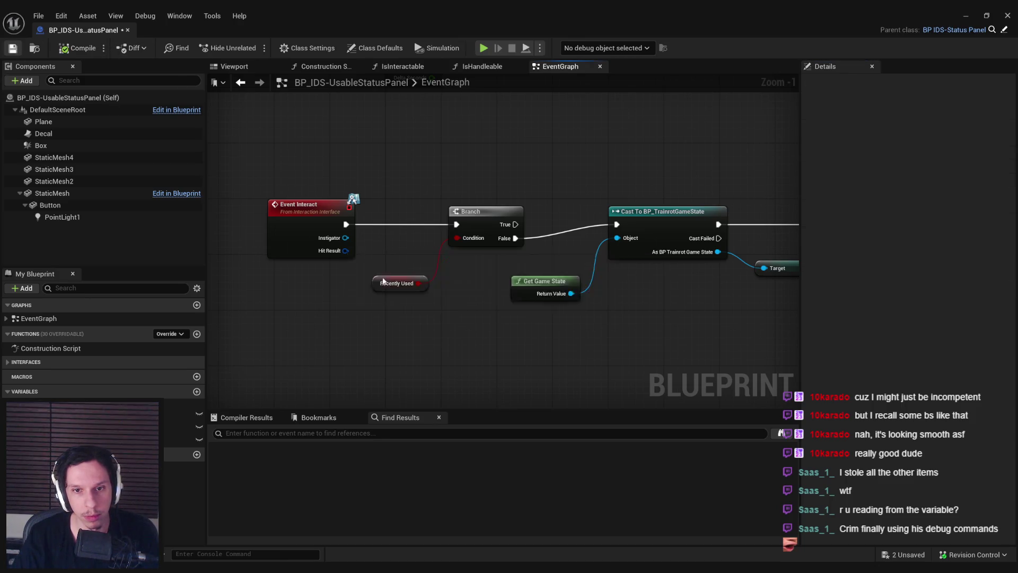
pyautogui.hotkey('ctrl', 's')
# Step: Add a SET RecentlyUsed node on the Branch's True path and compile the blueprint
pyautogui.scroll(-1, 240, 309)
pyautogui.scroll(-2, 255, 290)
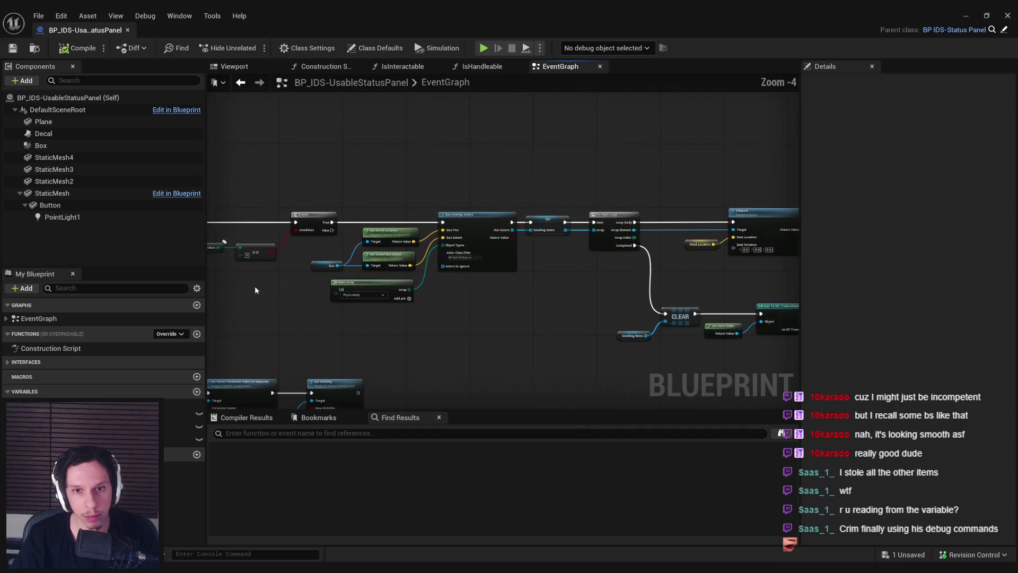
pyautogui.keyDown('alt'); pyautogui.moveTo(180, 440); pyautogui.dragTo(366, 227); pyautogui.keyUp('alt')
pyautogui.scroll(1, 366, 227)
pyautogui.scroll(1, 365, 225)
pyautogui.moveTo(306, 220)
pyautogui.mouseDown()
pyautogui.moveTo(356, 196)
pyautogui.moveTo(476, 222)
pyautogui.moveTo(419, 362)
pyautogui.moveTo(614, 293)
pyautogui.moveTo(495, 272)
pyautogui.moveTo(162, 76)
pyautogui.mouseUp()
pyautogui.scroll(-1, 632, 295)
pyautogui.click(67, 51)
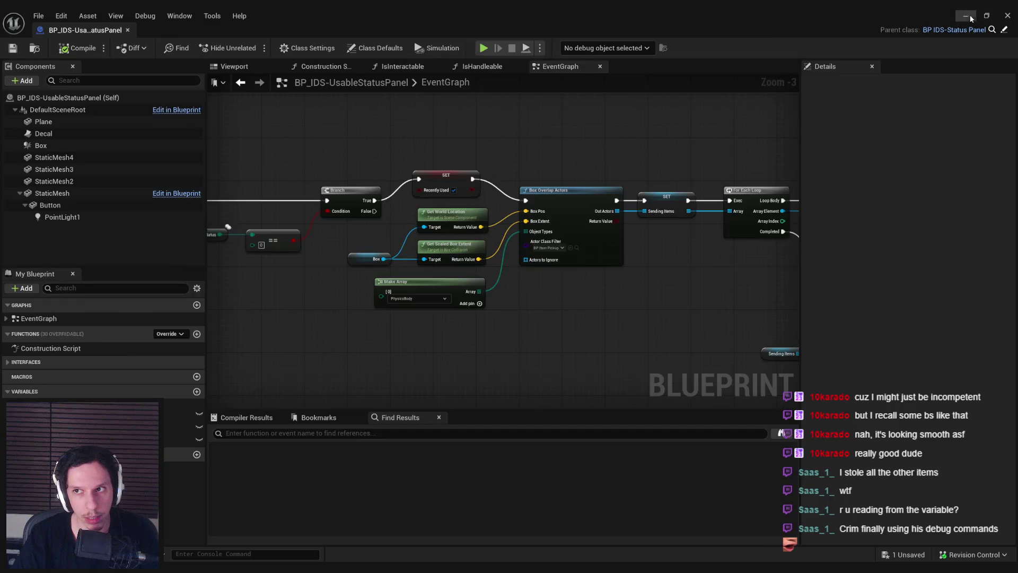
# Step: Start a fullscreen play test, ride the START/STOP desk and carry an extinguisher into the office
pyautogui.hotkey('alt', 'p')
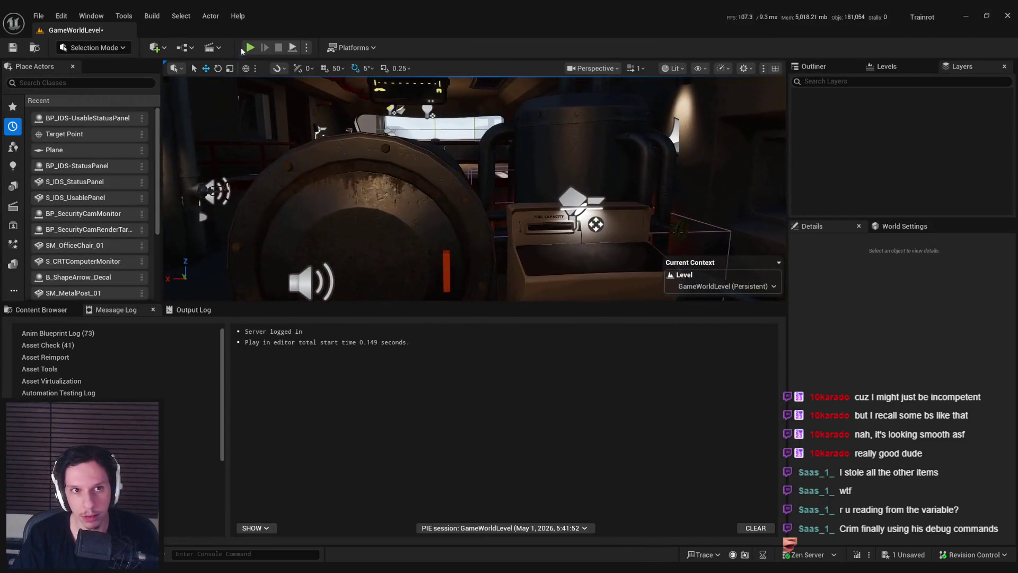
pyautogui.press('F11')
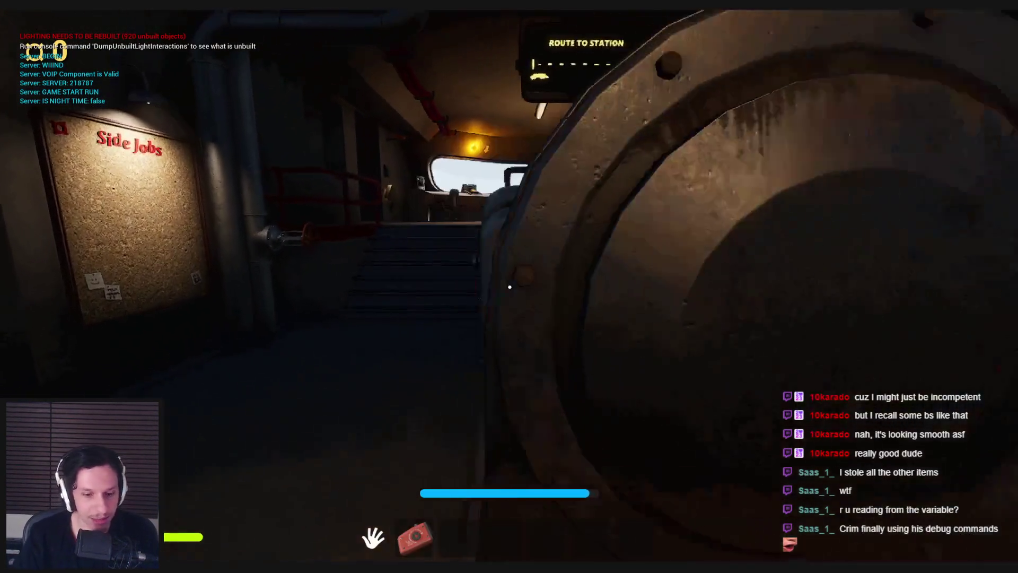
pyautogui.press('w')
pyautogui.press('w')
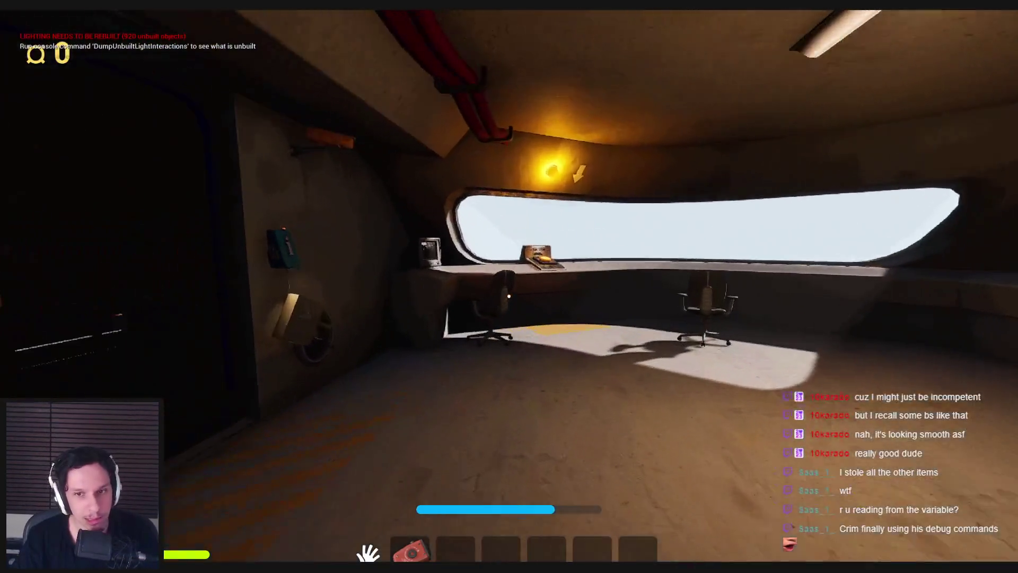
pyautogui.press('e')
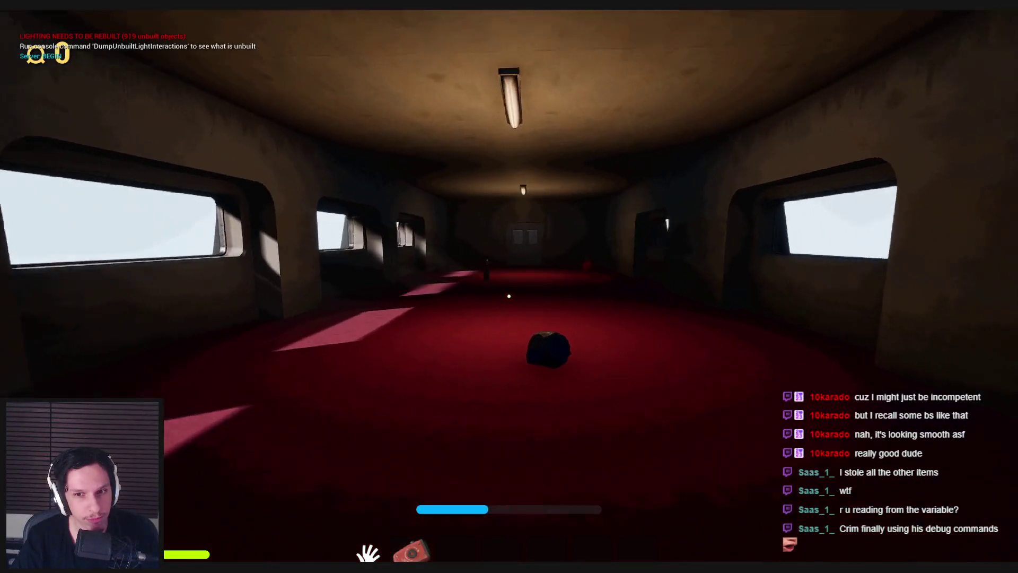
pyautogui.press('w')
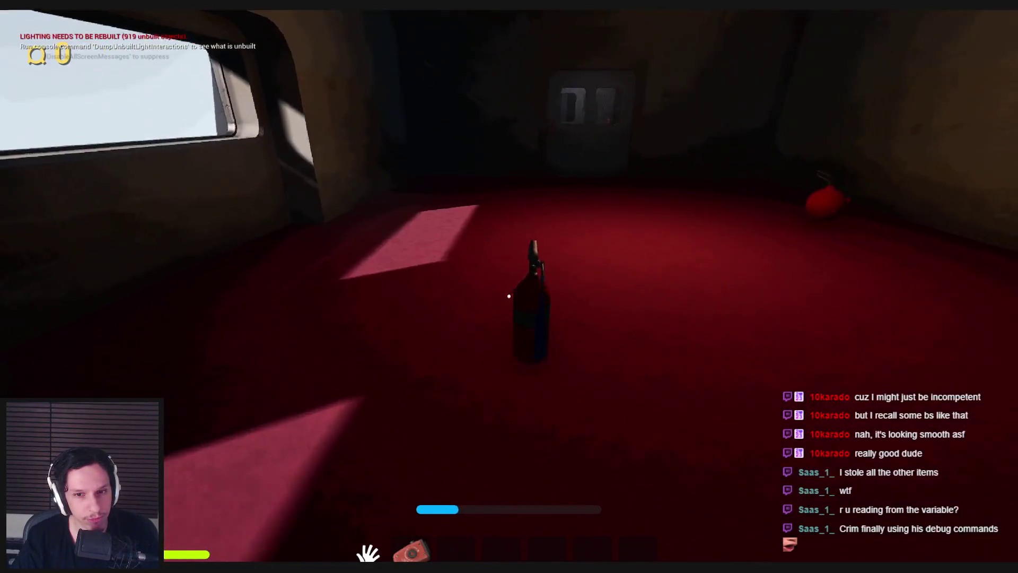
pyautogui.press('e')
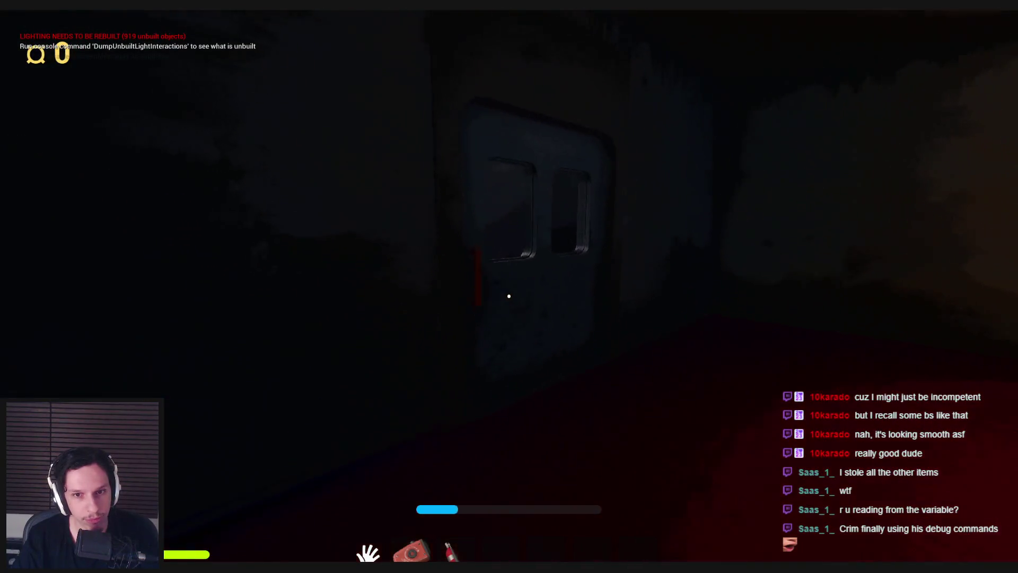
pyautogui.press('e')
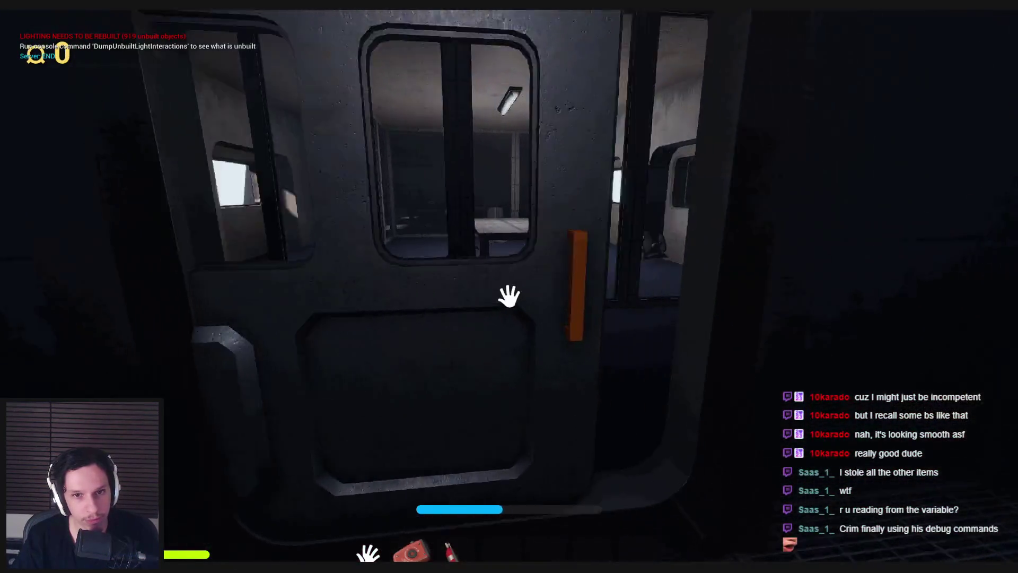
pyautogui.press('w')
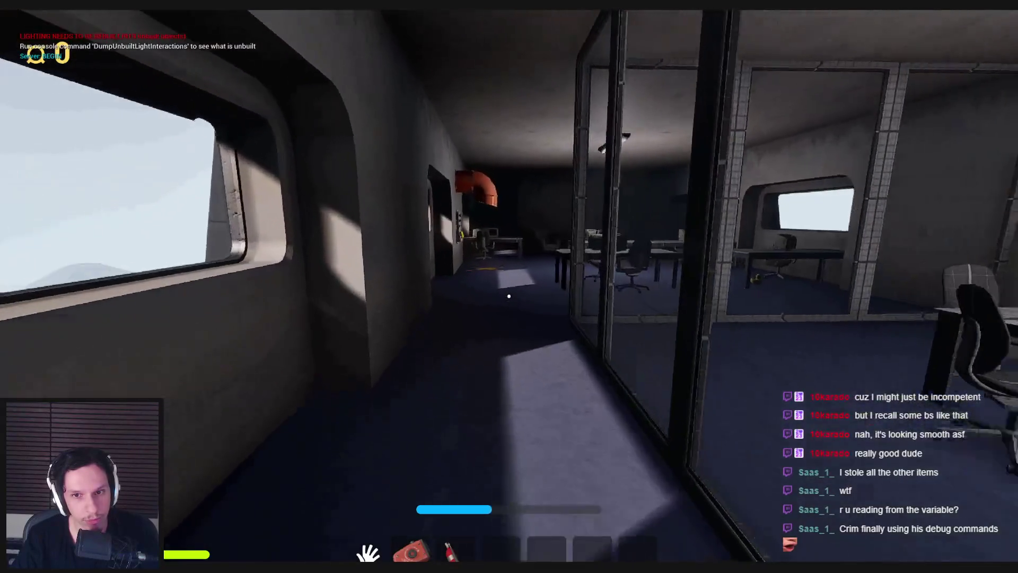
pyautogui.press('w')
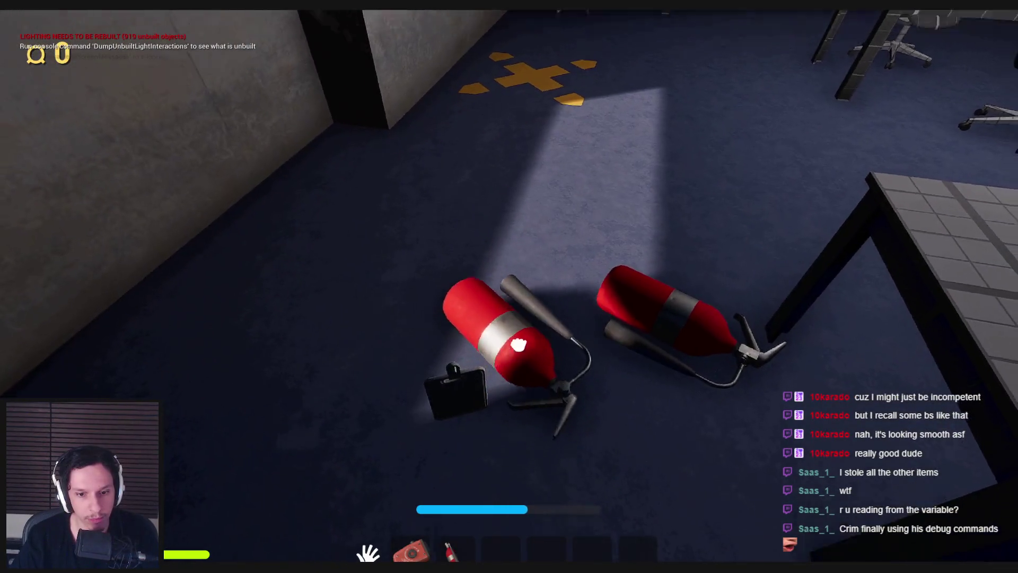
# Step: Drop extinguishers beside the status panel, press its button, then stop the session
pyautogui.press('3')
pyautogui.press('g')
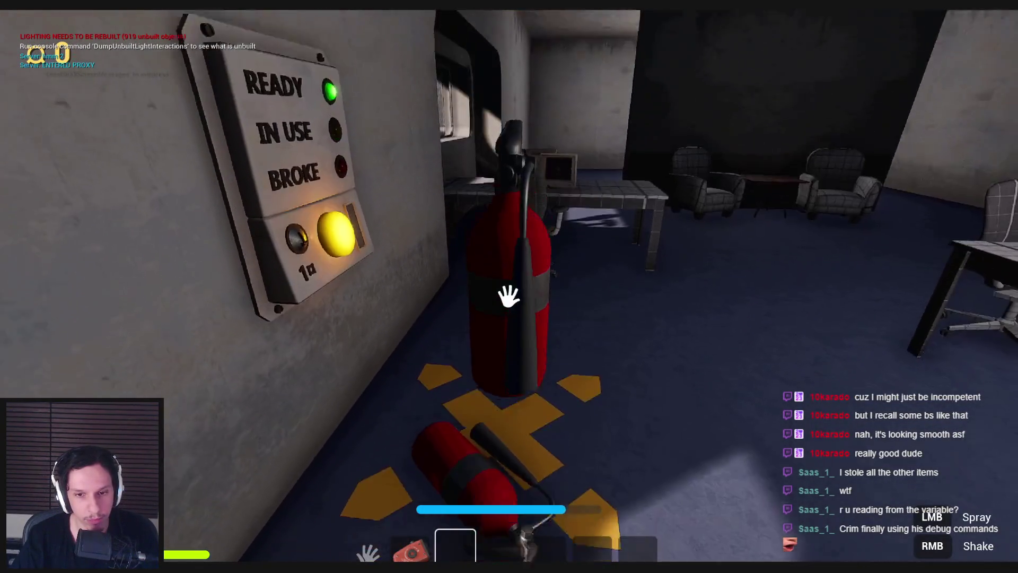
pyautogui.press('w')
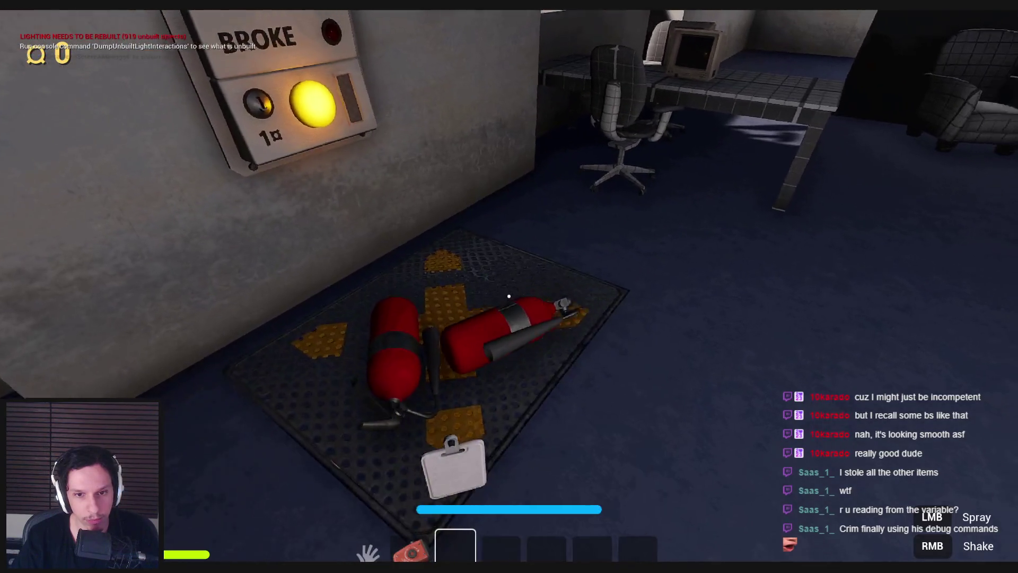
pyautogui.press('w')
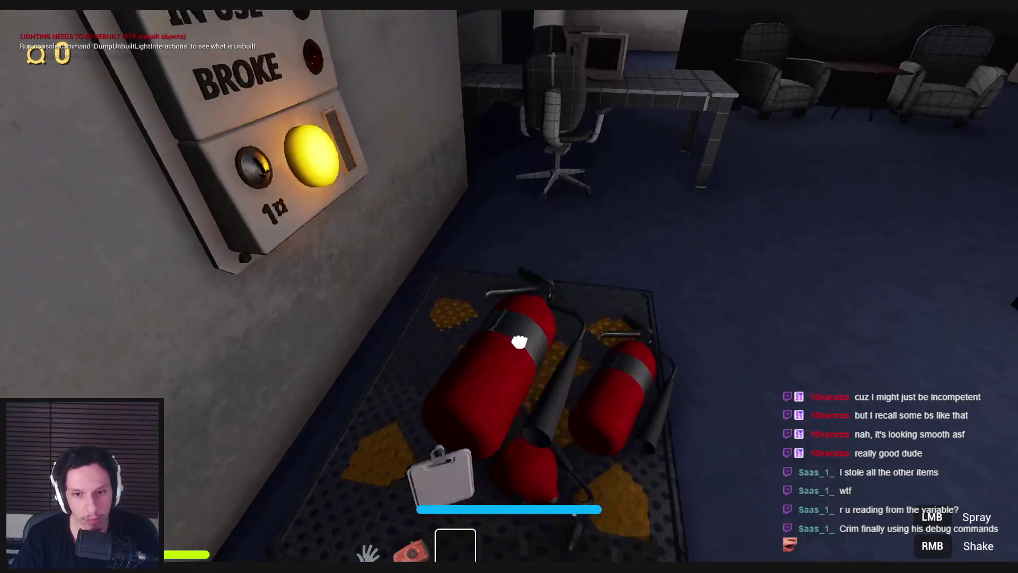
pyautogui.rightClick(508, 296)
pyautogui.press('s')
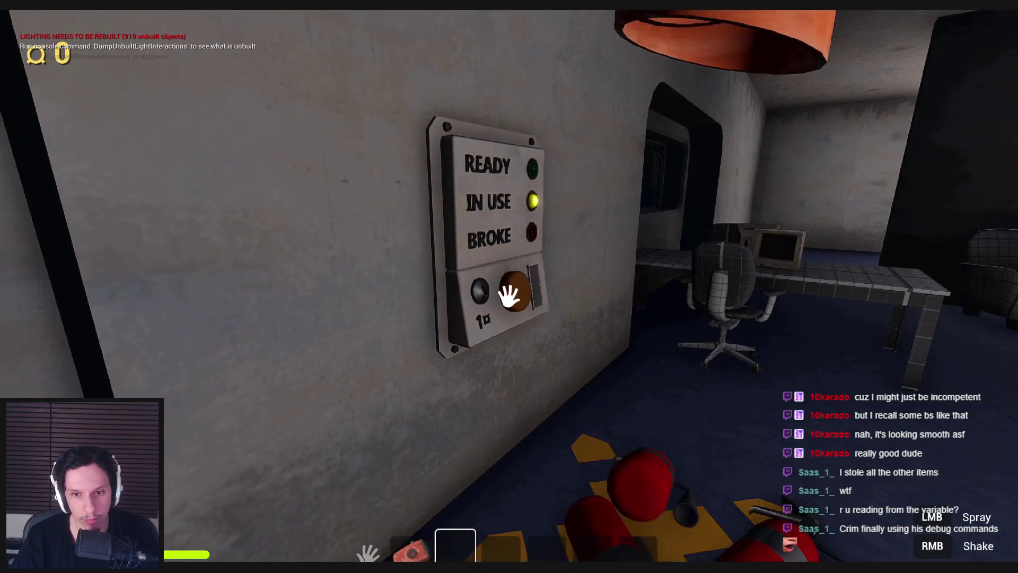
pyautogui.moveTo(508, 296)
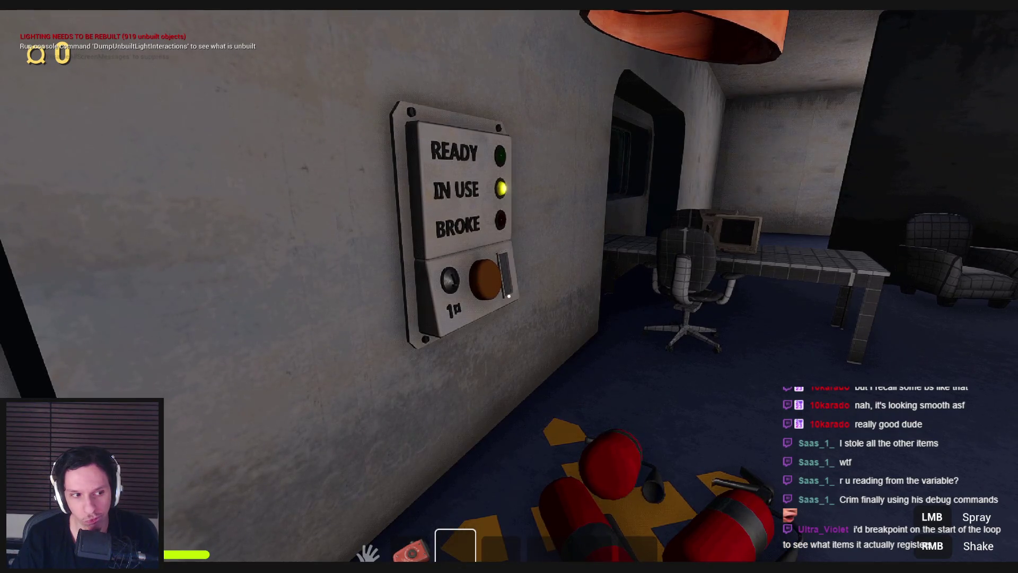
pyautogui.press('s')
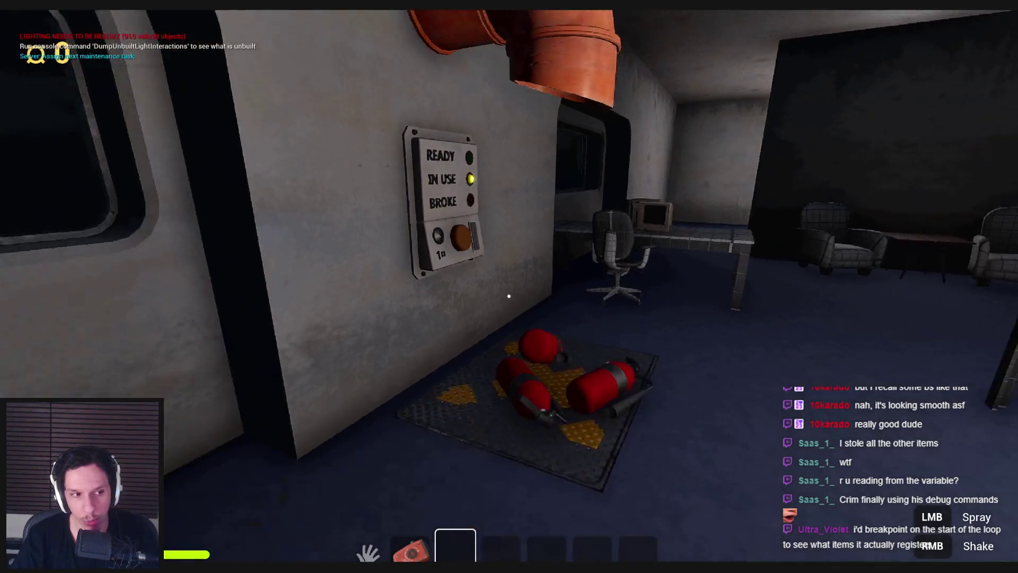
pyautogui.press('w')
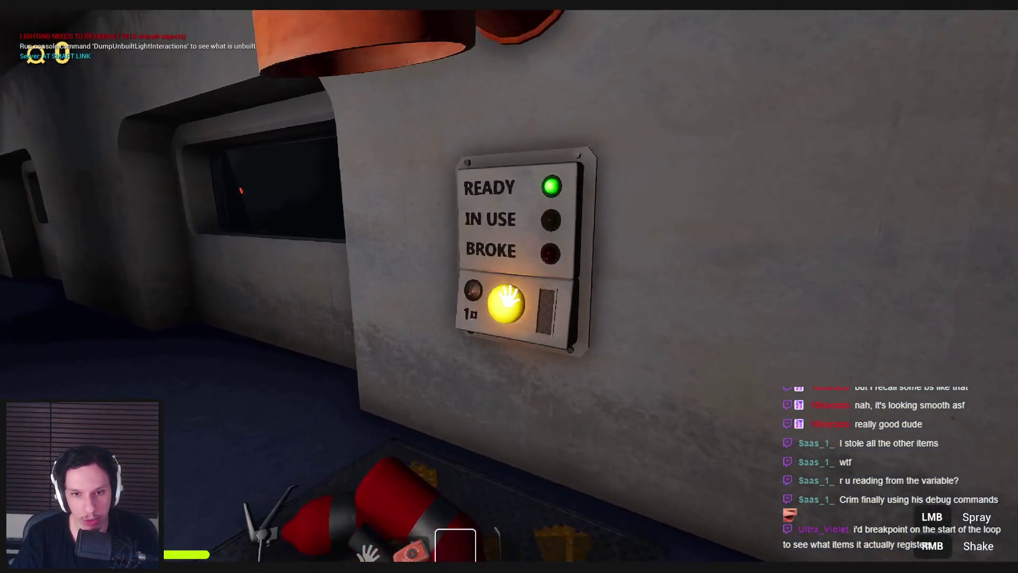
pyautogui.press('e')
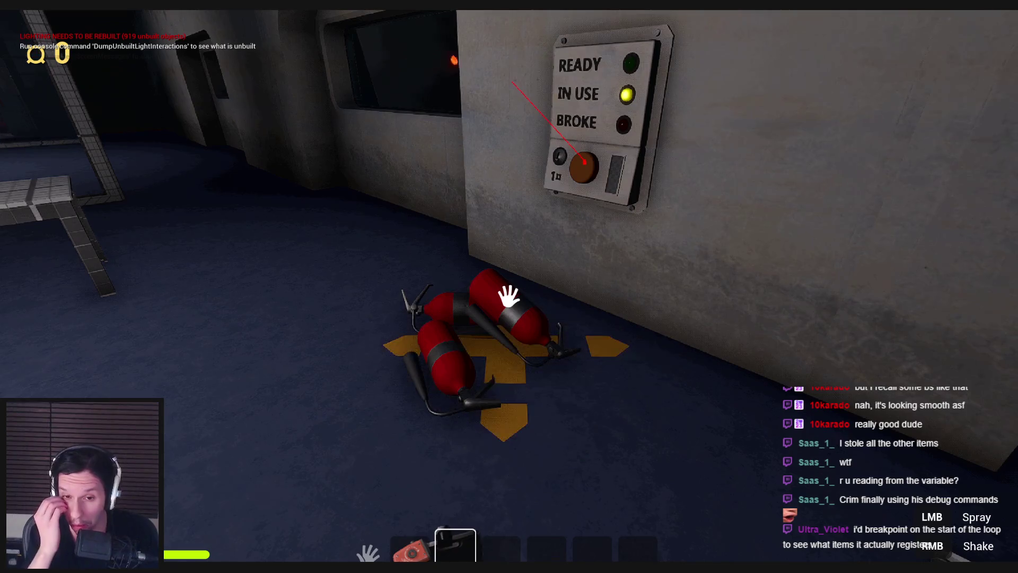
pyautogui.press('Escape')
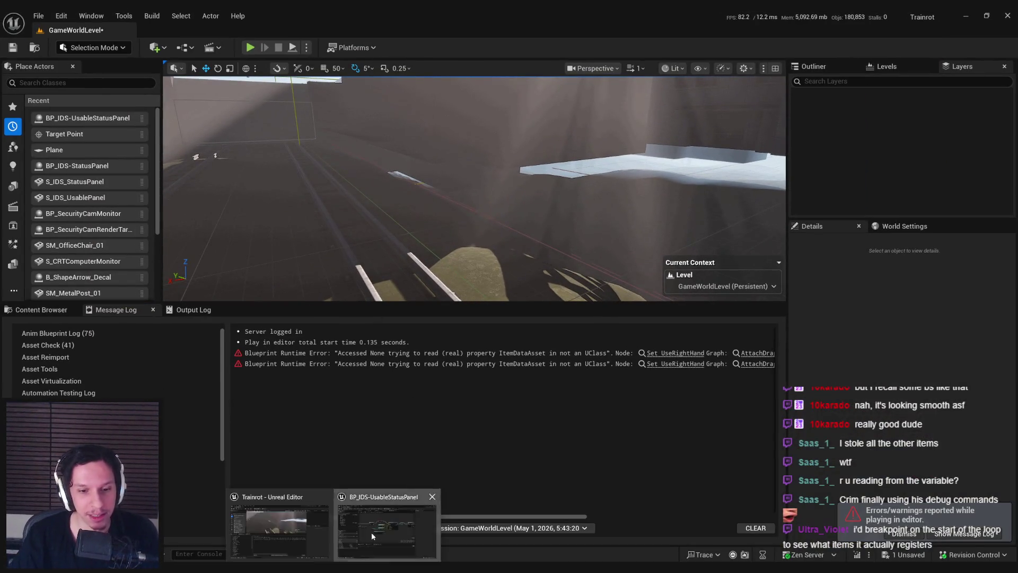
# Step: In BP_IDS-UsableStatusPanel, inspect the Recently Used variable and pan to the For Each Loop, Teleport and CLEAR nodes
pyautogui.click(371, 532)
pyautogui.moveTo(413, 282); pyautogui.dragTo(638, 295)
pyautogui.scroll(2, 477, 281)
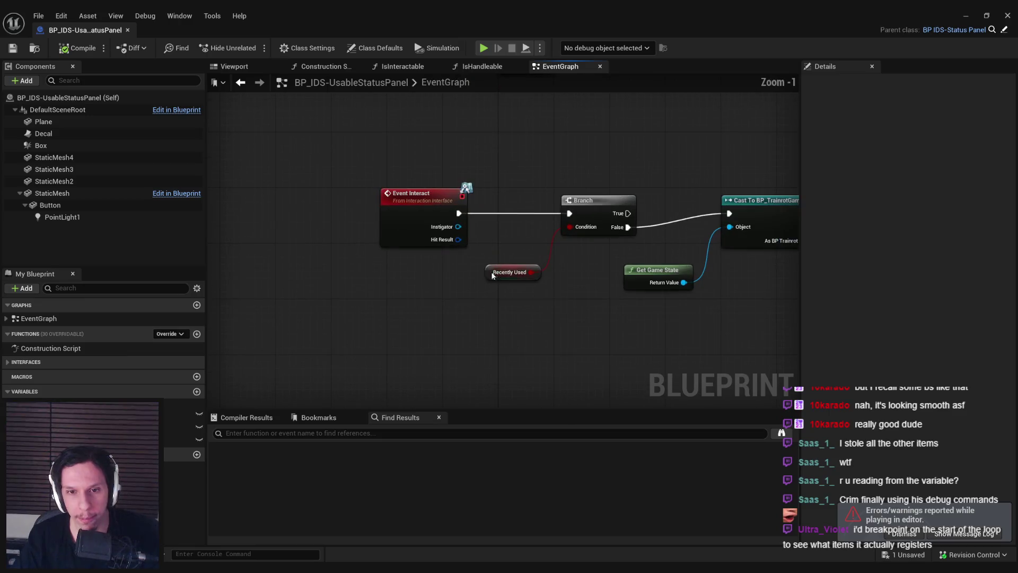
pyautogui.click(508, 273)
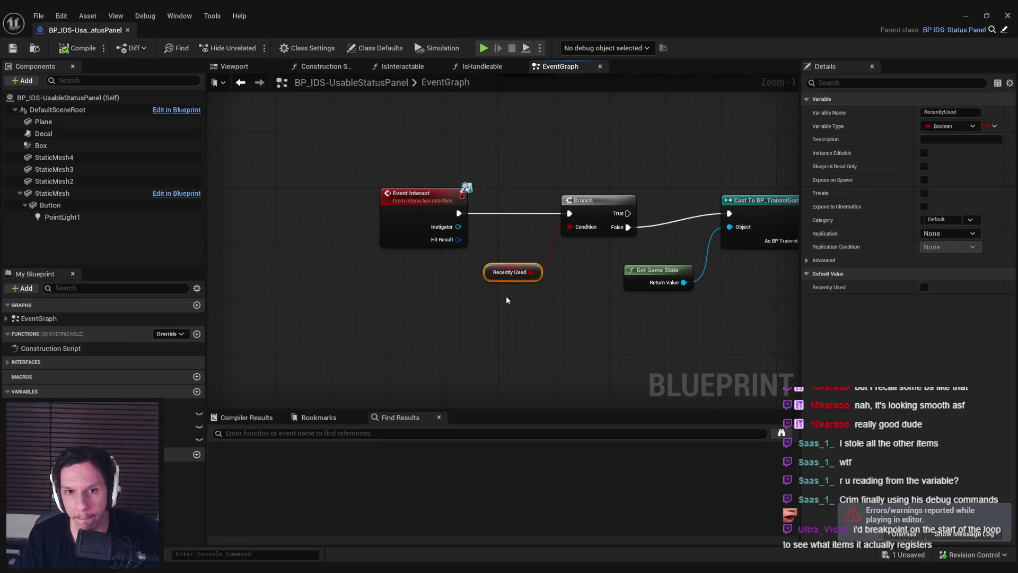
pyautogui.scroll(-2, 506, 300)
pyautogui.moveTo(506, 300)
pyautogui.mouseDown()
pyautogui.moveTo(394, 318)
pyautogui.moveTo(175, 305)
pyautogui.mouseUp()
pyautogui.moveTo(481, 349)
pyautogui.mouseDown()
pyautogui.moveTo(342, 334)
pyautogui.moveTo(412, 321)
pyautogui.mouseUp()
pyautogui.scroll(3, 411, 321)
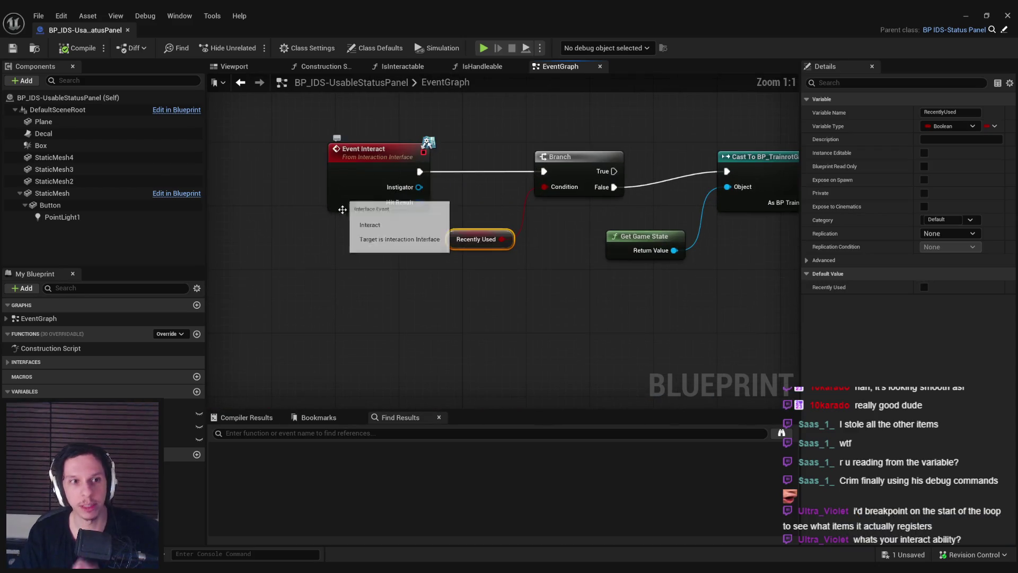
pyautogui.click(966, 16)
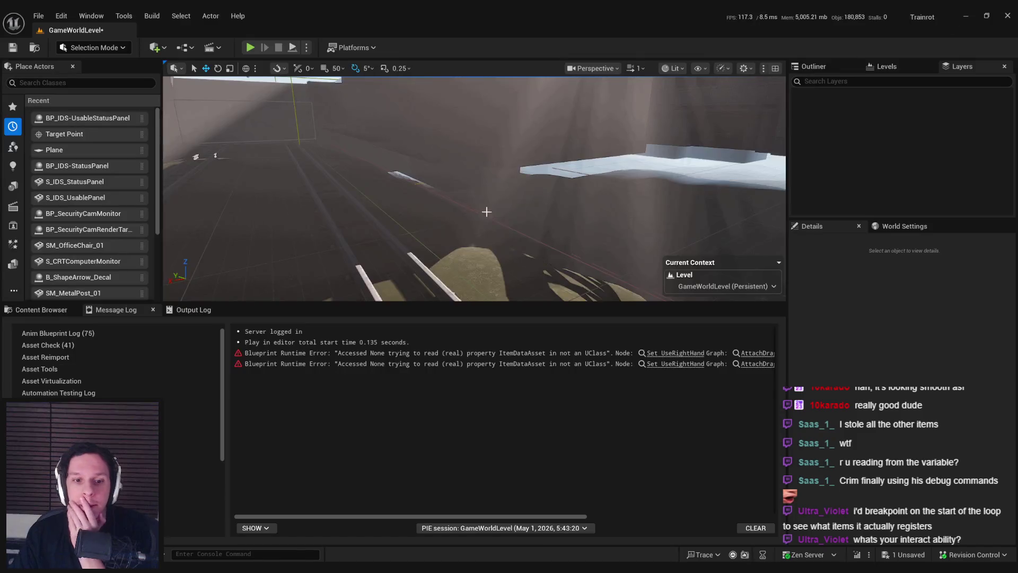
# Step: Open BP_Trainrot PlayerCharacter from the 0_Core folder in the Content Browser
pyautogui.click(41, 309)
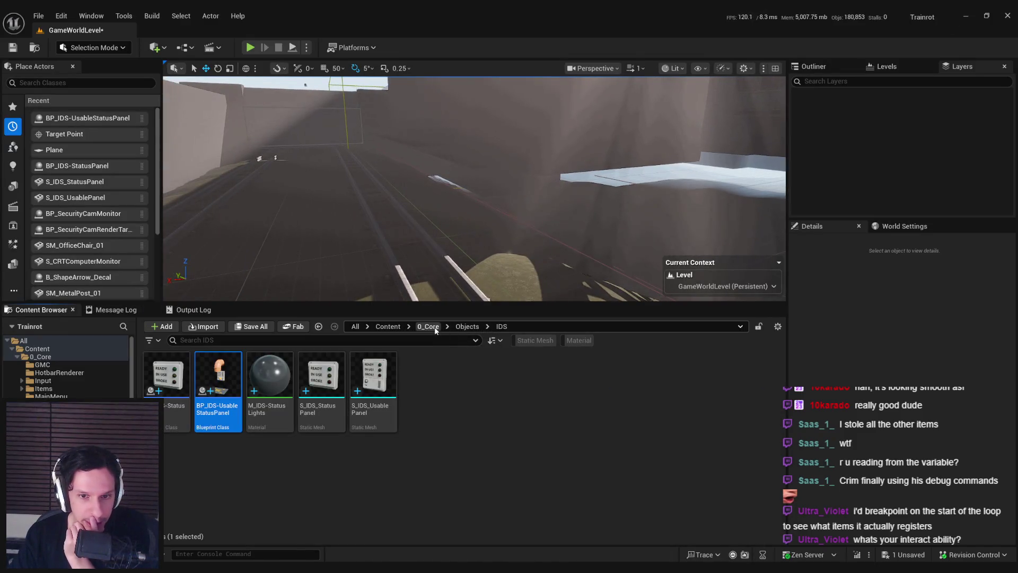
pyautogui.click(429, 327)
pyautogui.click(432, 459)
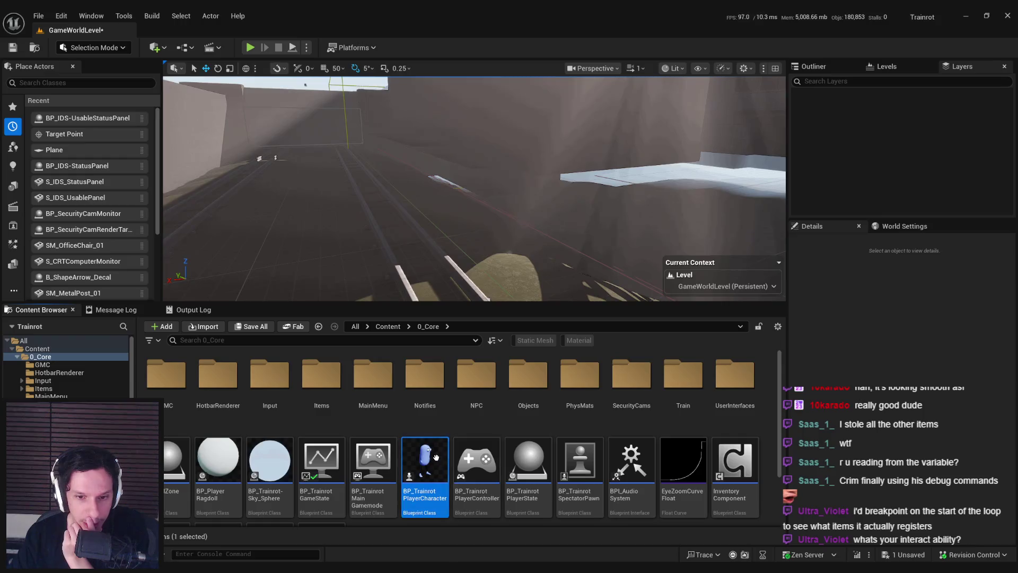
pyautogui.doubleClick(436, 457)
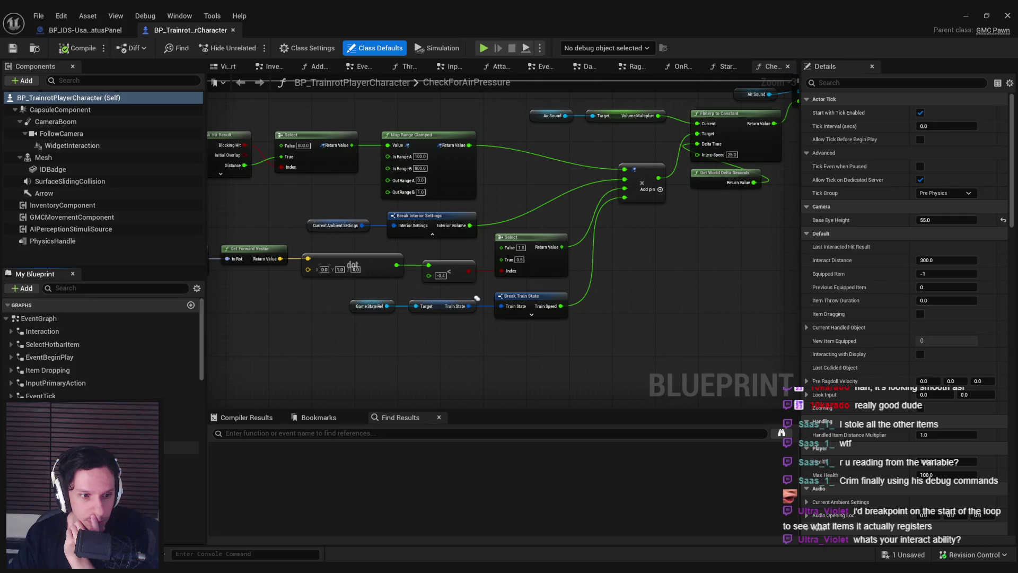
# Step: Open the Interaction graph and inspect the PawnInteractWithActor, Interact and Server Interact Call nodes
pyautogui.scroll(-3, 101, 350)
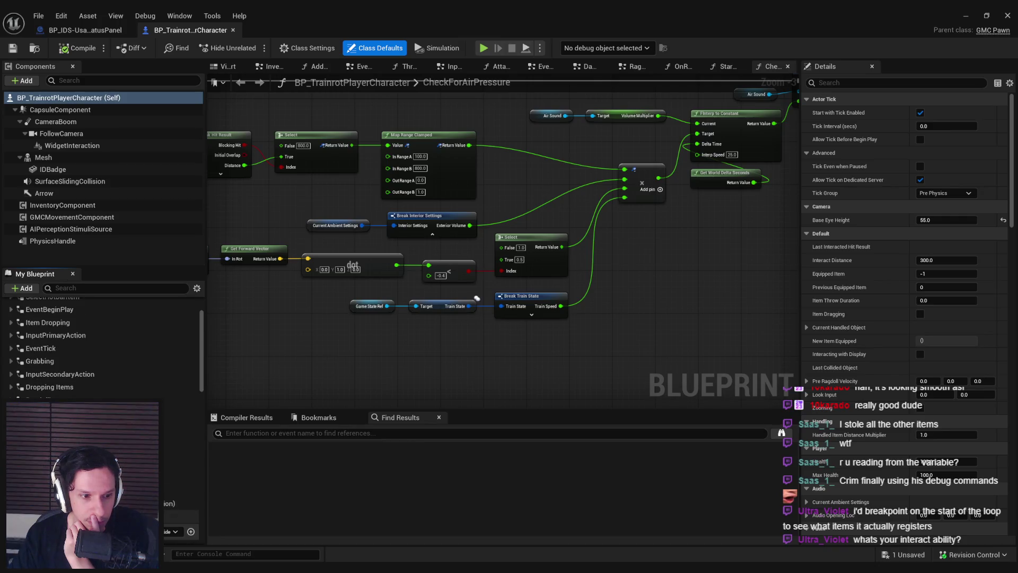
pyautogui.scroll(3, 101, 350)
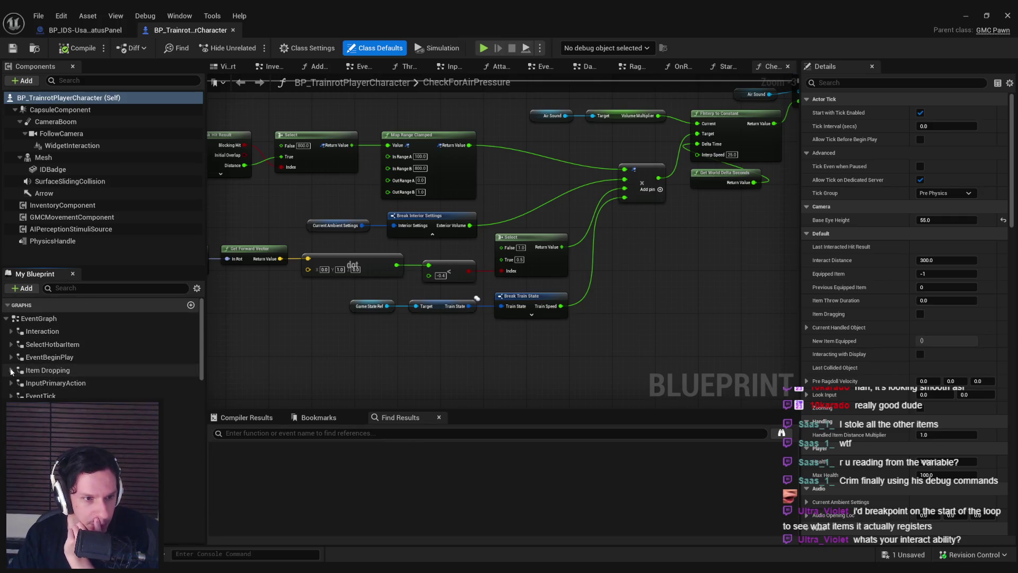
pyautogui.click(11, 383)
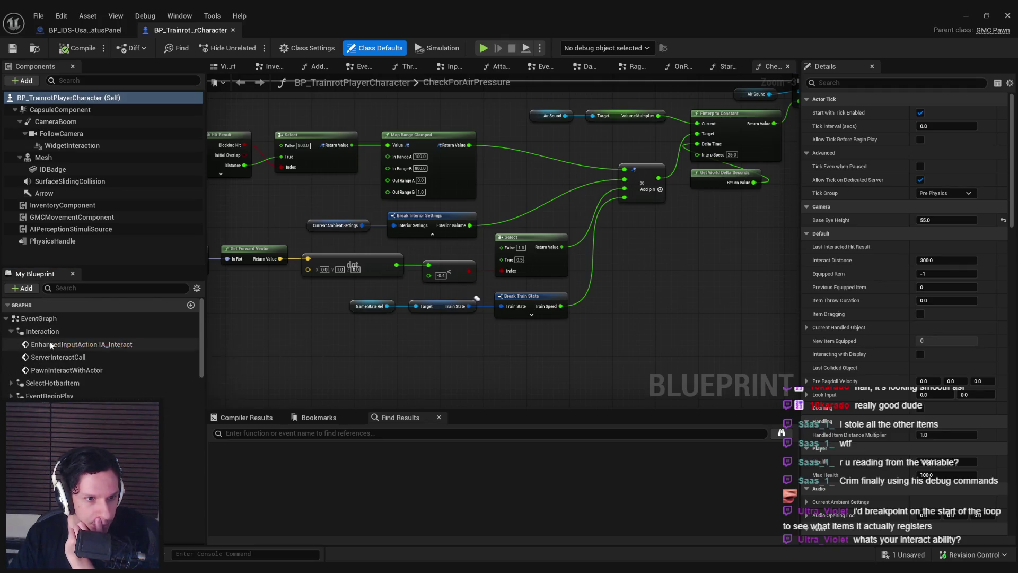
pyautogui.doubleClick(53, 344)
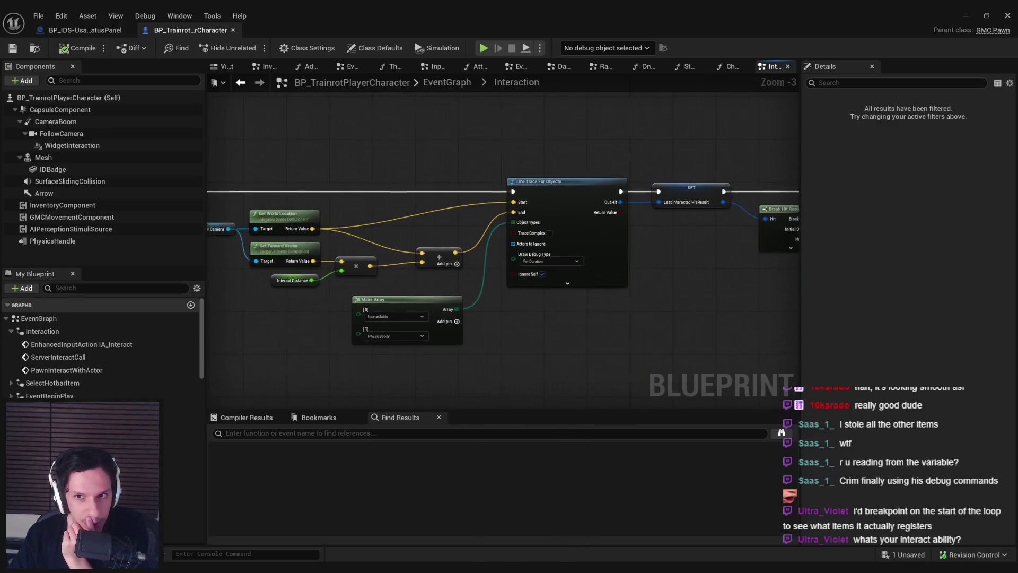
pyautogui.scroll(2, 604, 222)
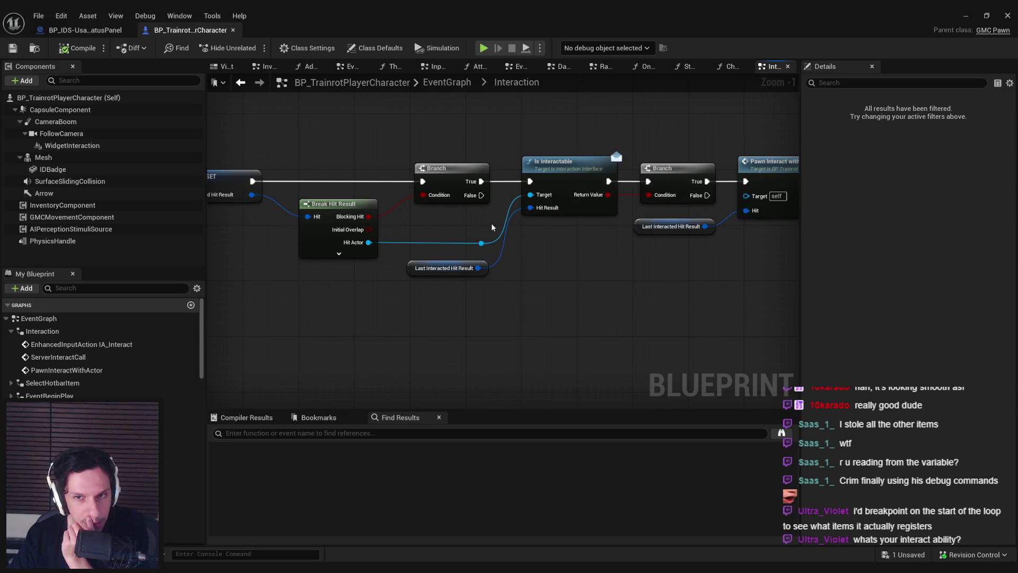
pyautogui.doubleClick(610, 201)
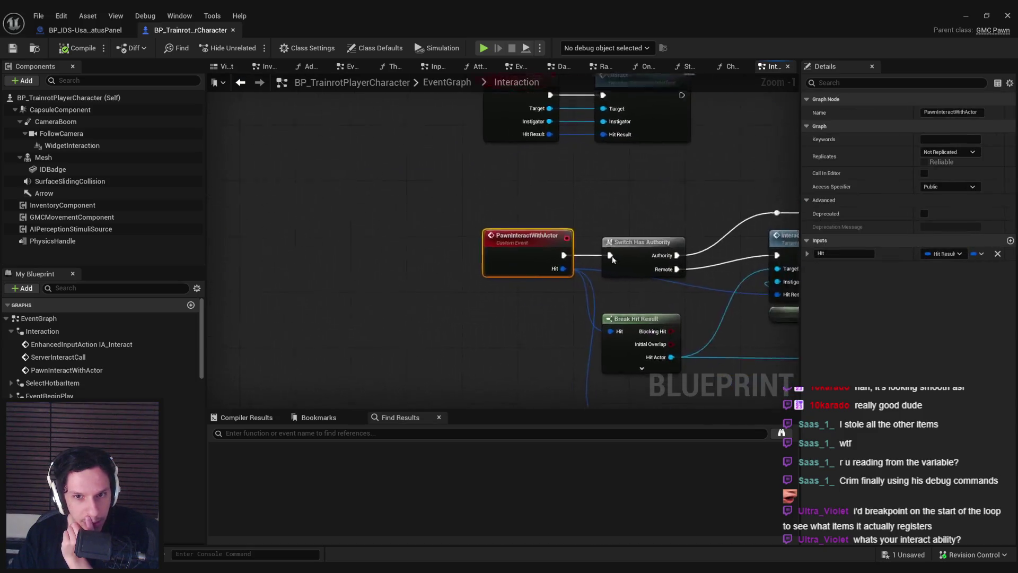
pyautogui.moveTo(613, 259); pyautogui.dragTo(360, 265)
pyautogui.scroll(-1, 360, 266)
pyautogui.click(554, 241)
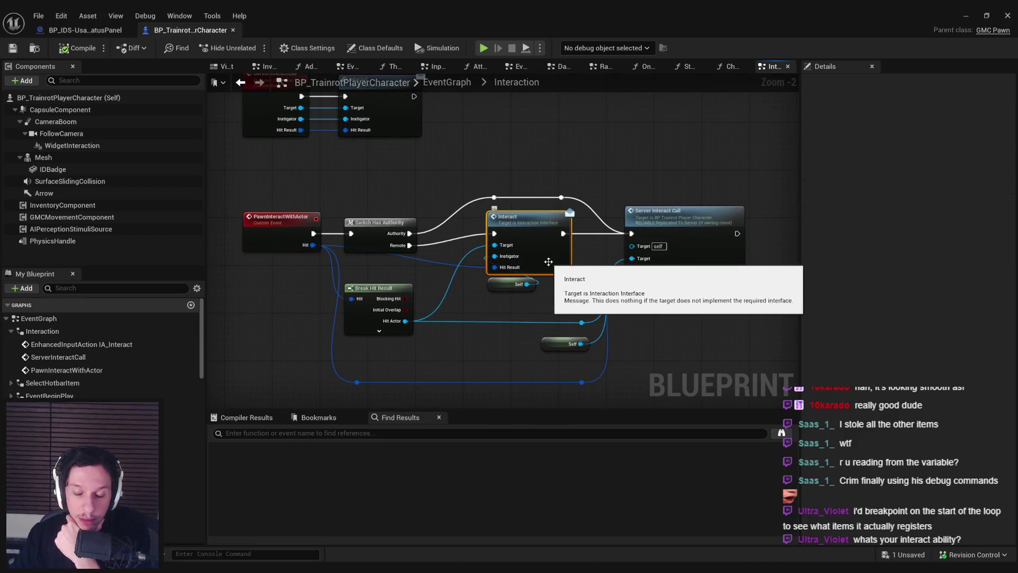
pyautogui.click(684, 227)
pyautogui.click(586, 274)
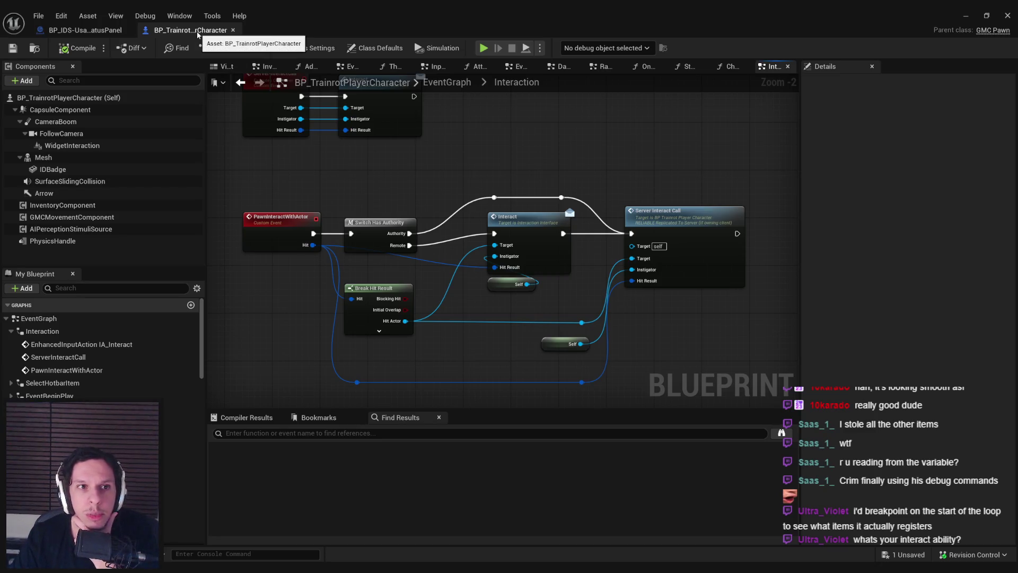
# Step: Close the player character blueprint and review the status panel's class defaults
pyautogui.click(232, 30)
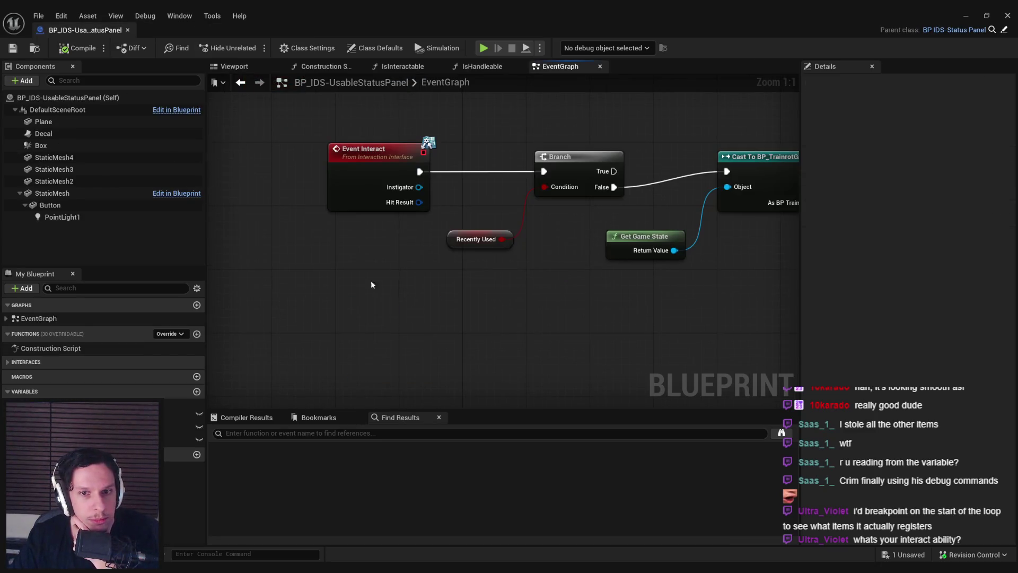
pyautogui.scroll(-3, 371, 280)
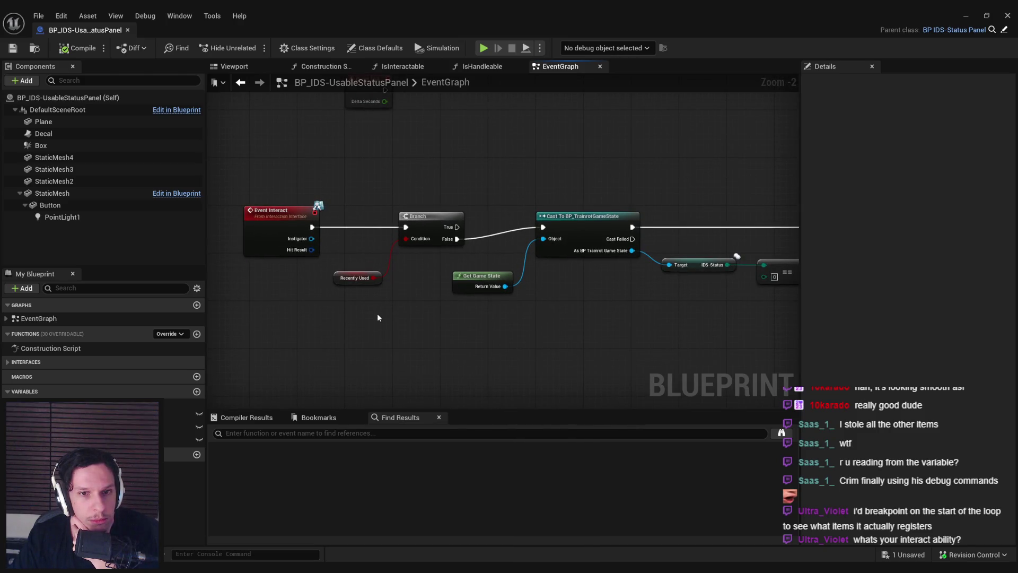
pyautogui.scroll(-1, 377, 317)
pyautogui.moveTo(587, 307)
pyautogui.mouseDown()
pyautogui.moveTo(302, 288)
pyautogui.moveTo(642, 296)
pyautogui.mouseUp()
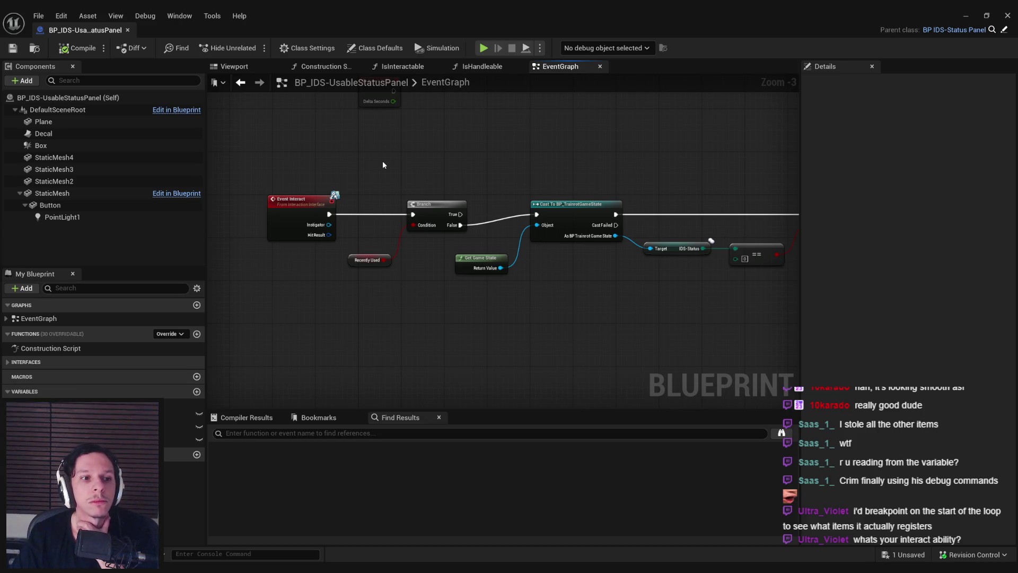
pyautogui.click(376, 48)
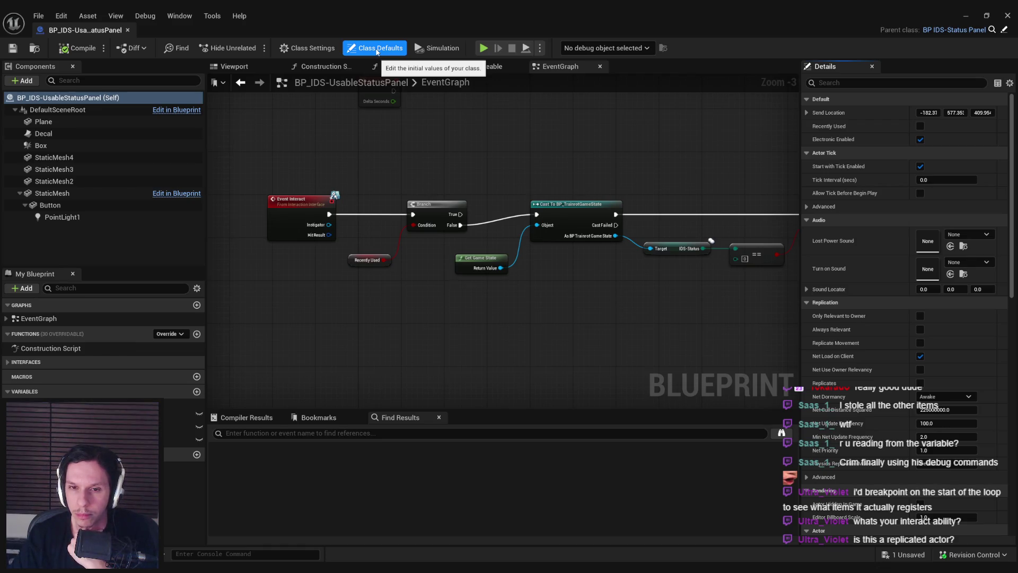
# Step: Add a breakpoint on the status panel's For Each Loop node
pyautogui.moveTo(581, 295); pyautogui.dragTo(22, 301)
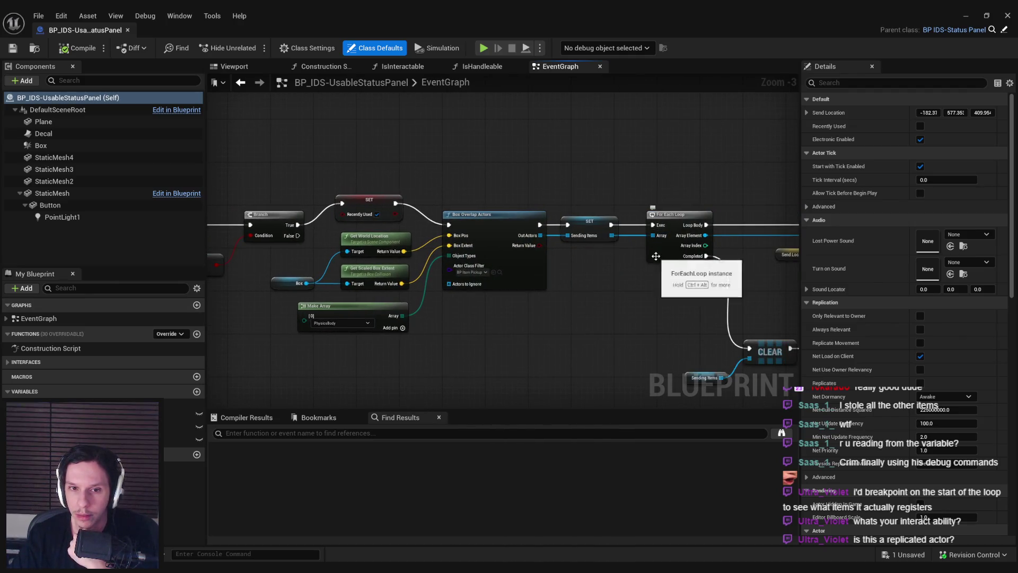
pyautogui.rightClick(657, 258)
pyautogui.click(687, 477)
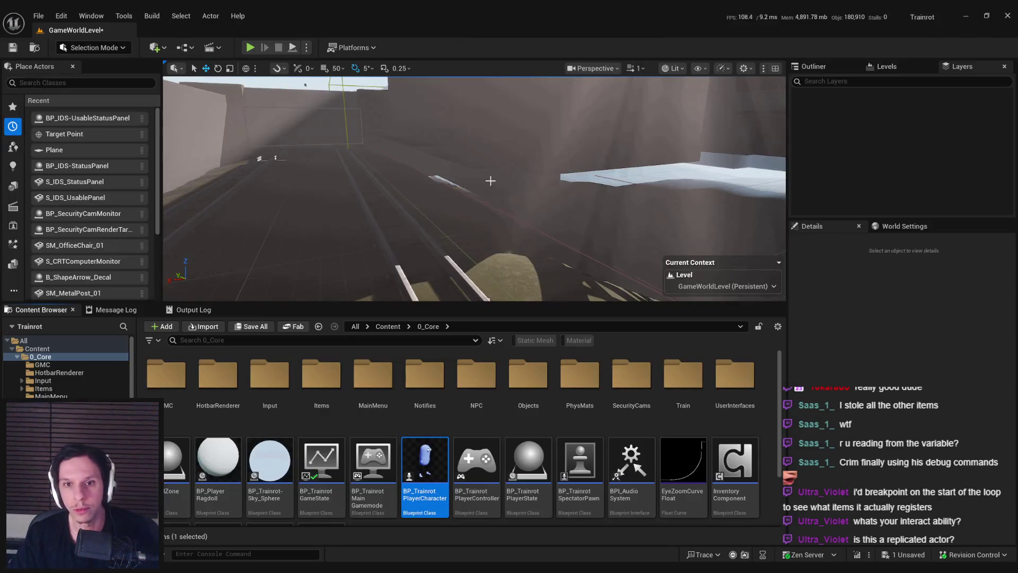
pyautogui.click(965, 15)
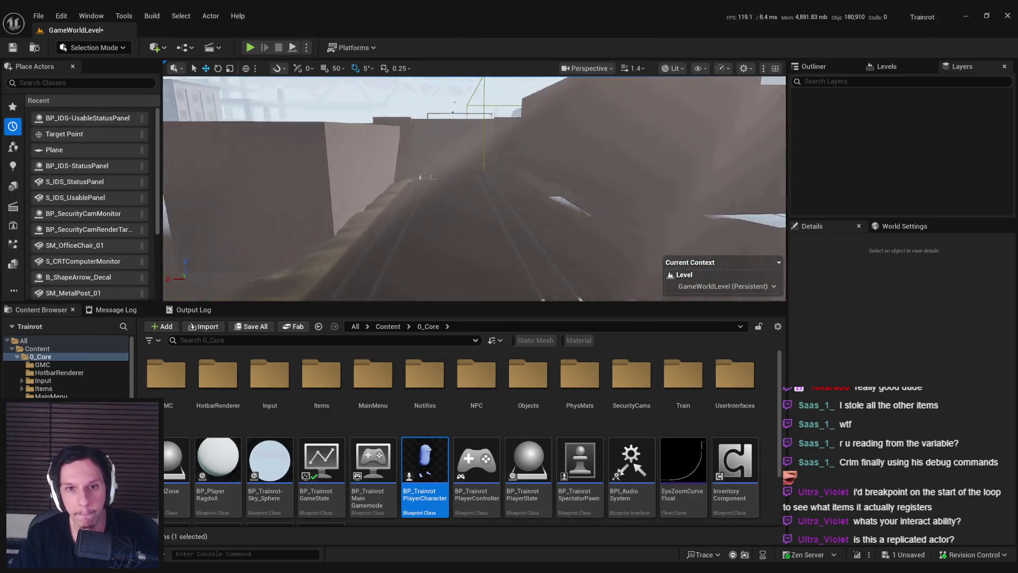
# Step: Start a fullscreen play-in-editor session and press the train's START/STOP button
pyautogui.scroll(-3, 474, 189)
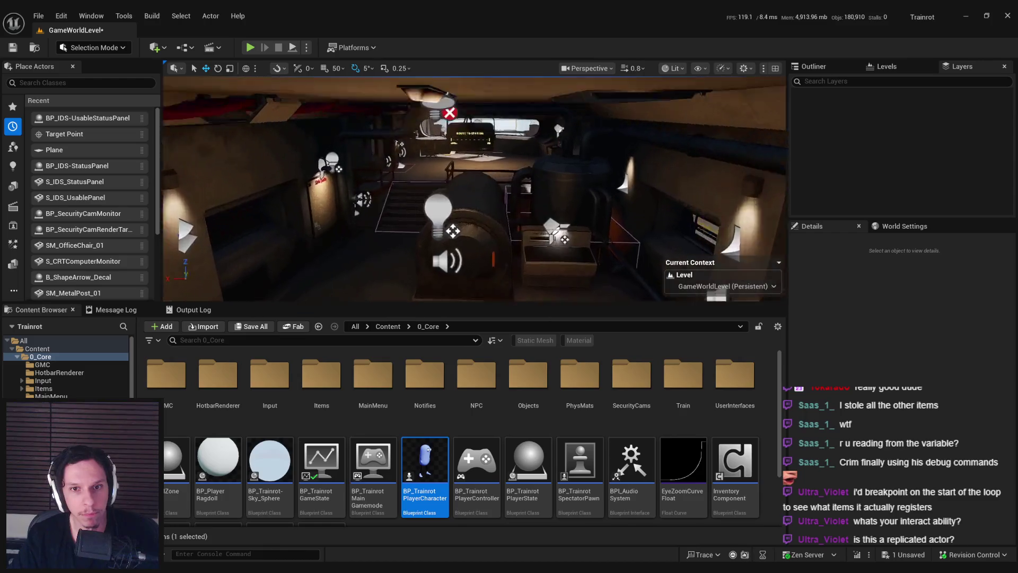
pyautogui.hotkey('alt', 'p')
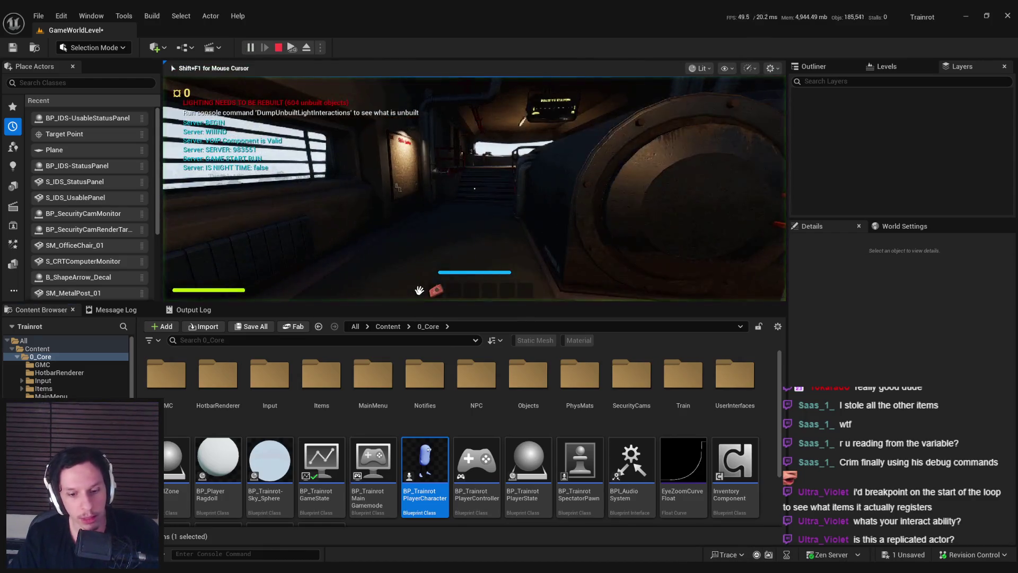
pyautogui.press('F11')
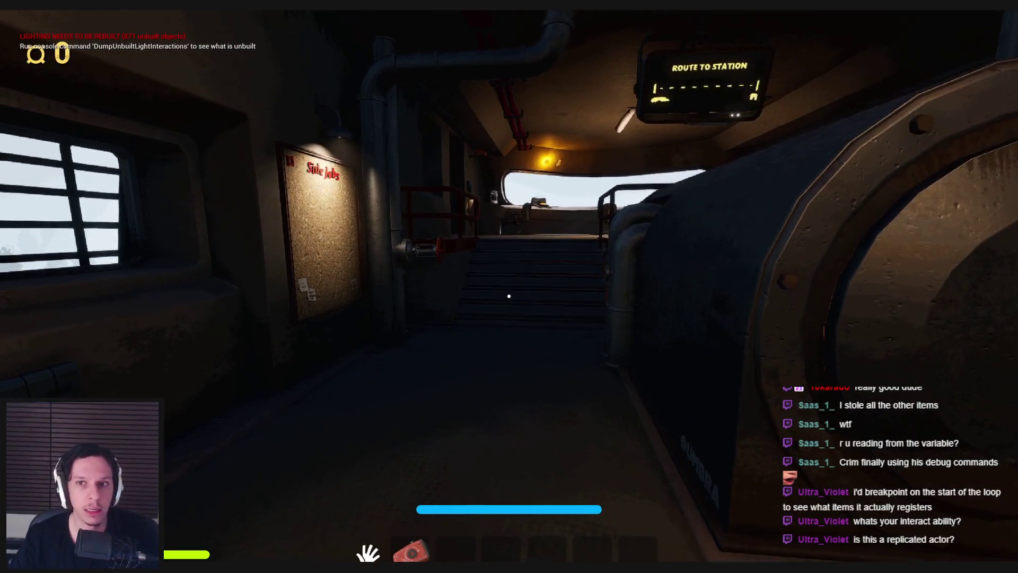
pyautogui.press('w')
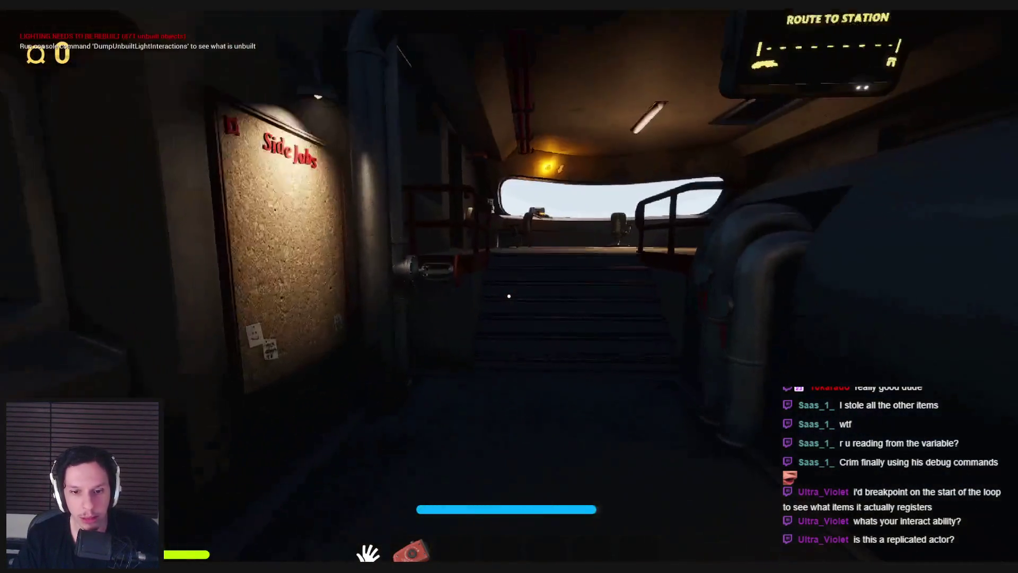
pyautogui.press('w')
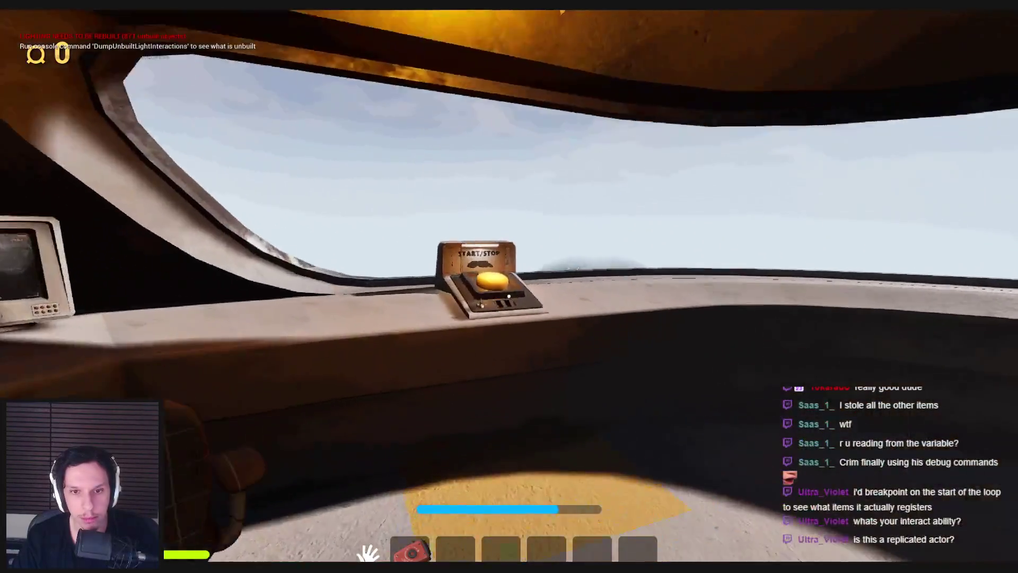
pyautogui.press('e')
# Step: Go through the grey door into the red-carpeted hallway and pick up the floor item
pyautogui.press('w')
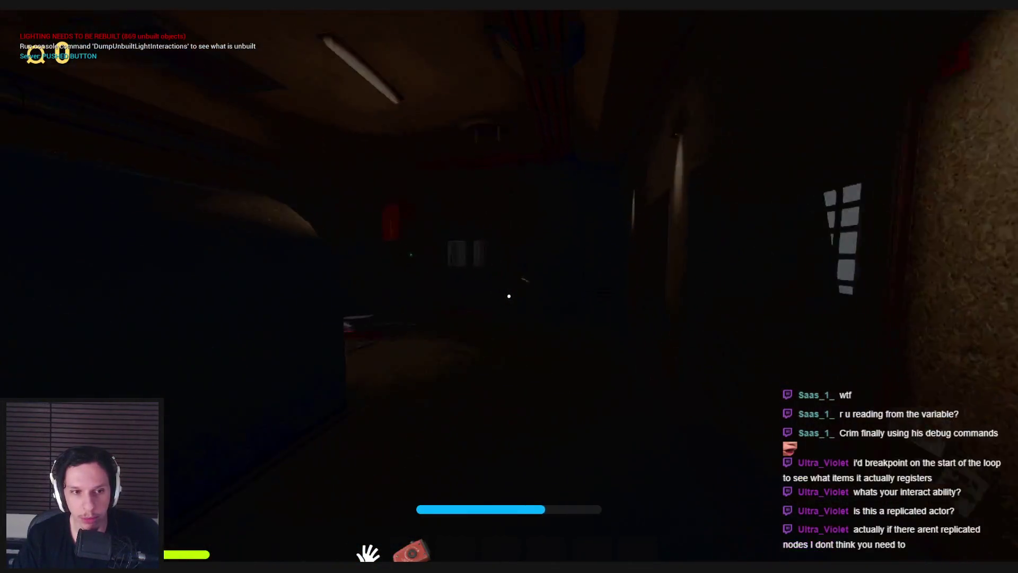
pyautogui.press('w')
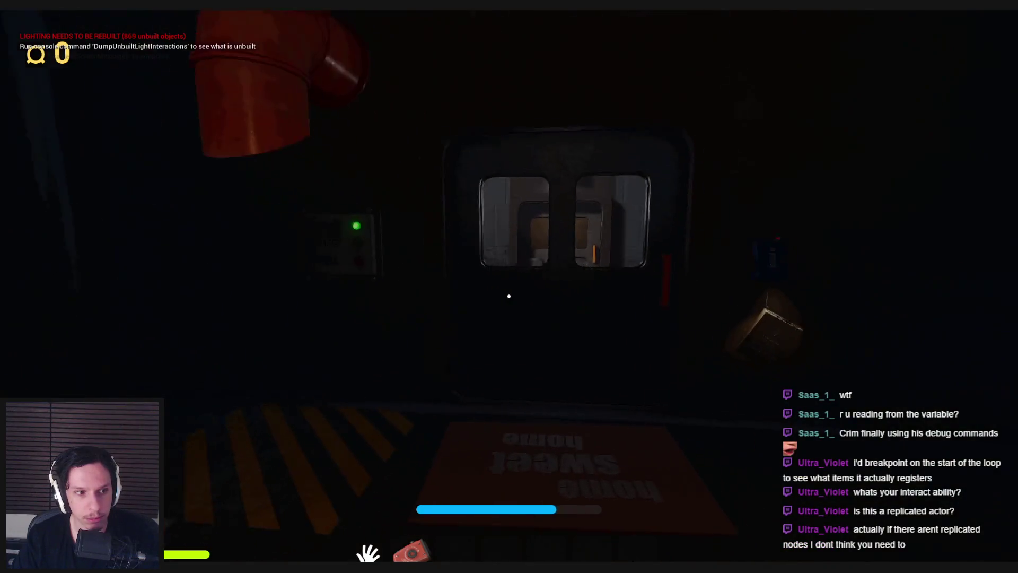
pyautogui.press('w')
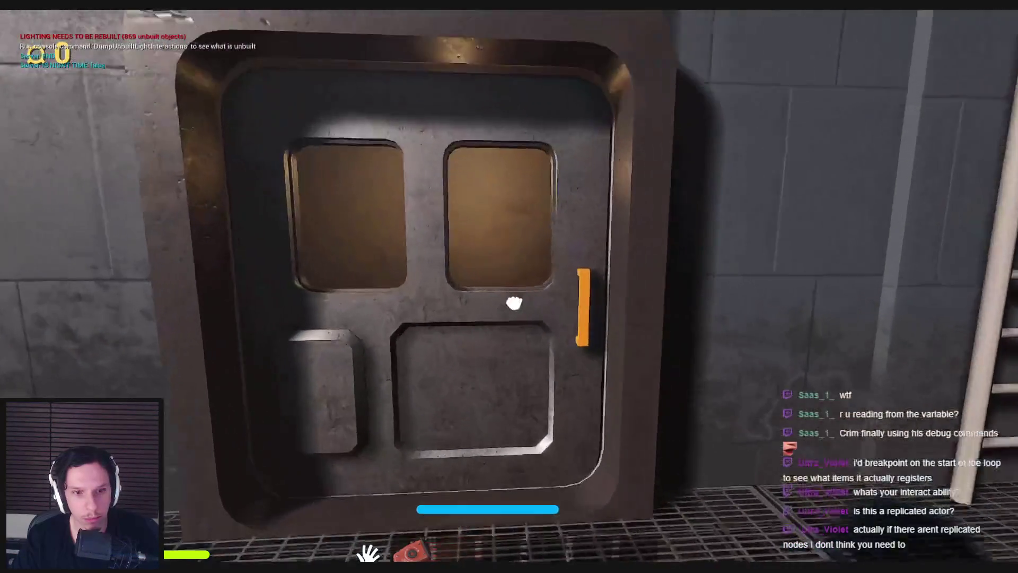
pyautogui.press('e')
pyautogui.press('w')
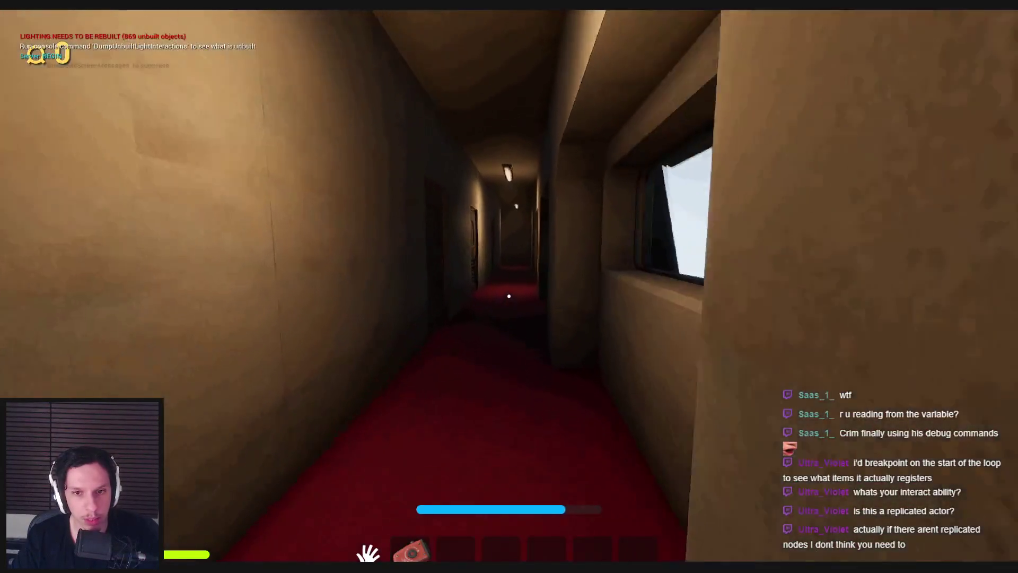
pyautogui.press('w')
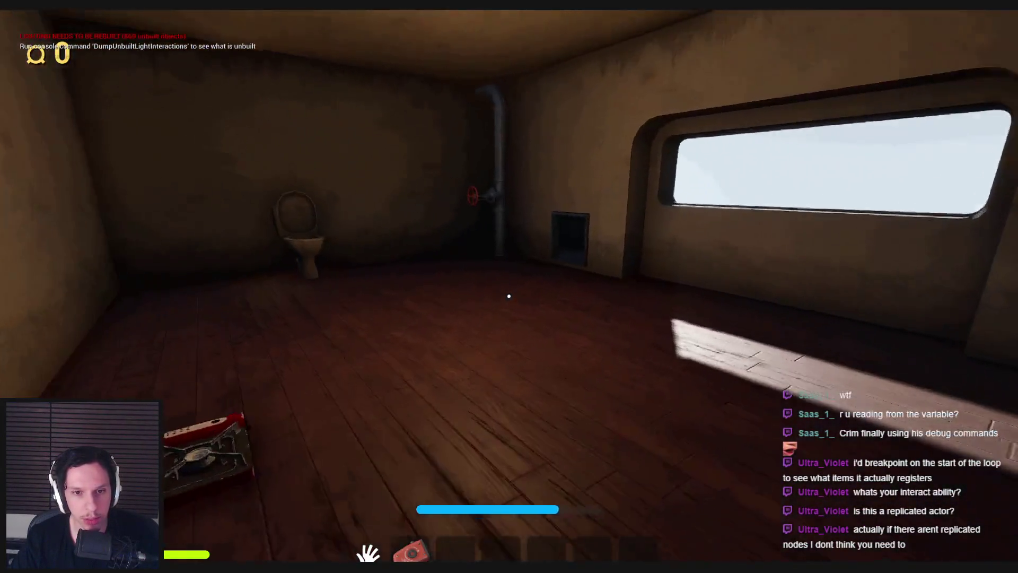
pyautogui.press('e')
# Step: Carry the item down the corridor to the pad and wall panel
pyautogui.press('s')
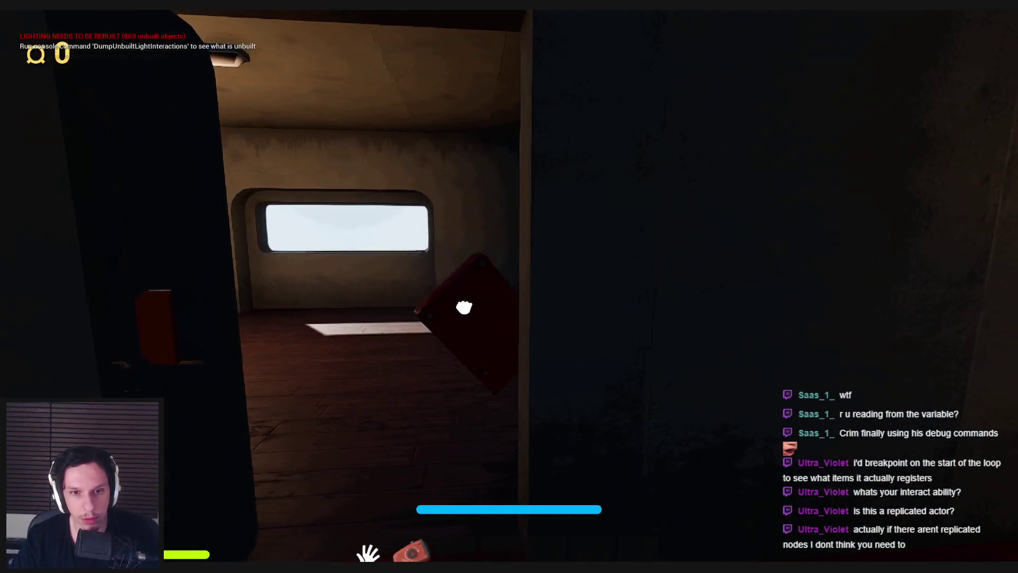
pyautogui.press('w')
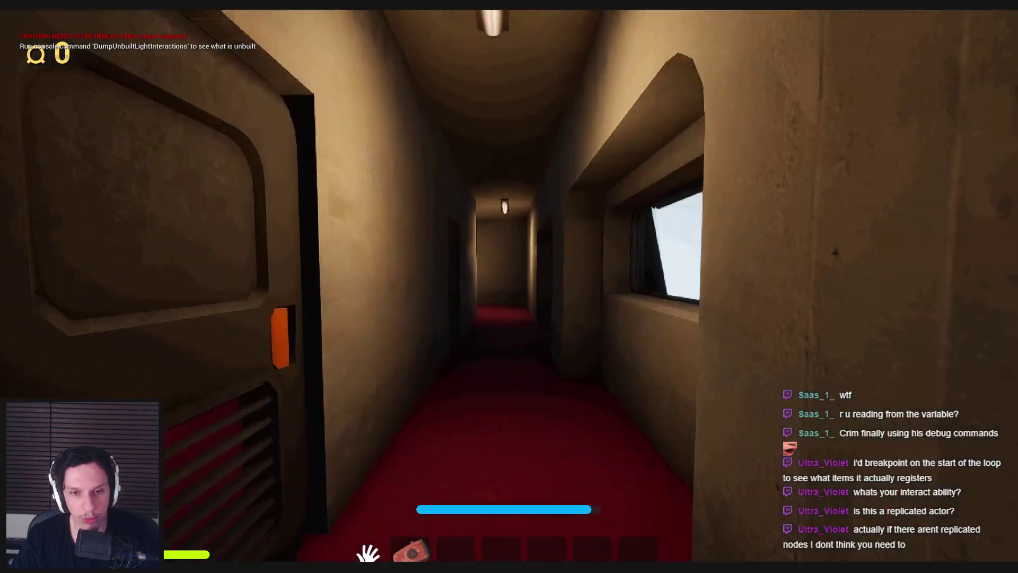
pyautogui.press('w')
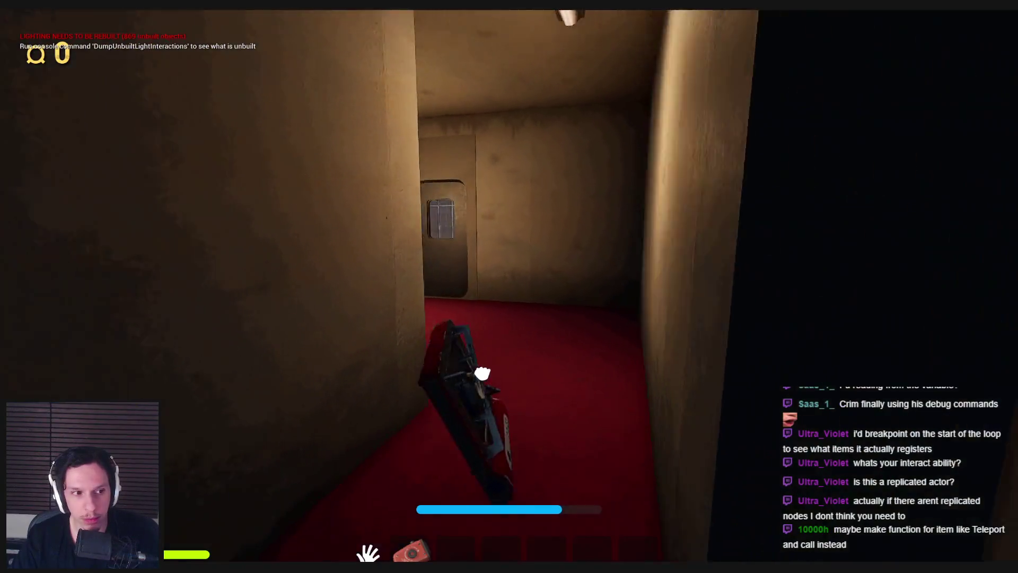
pyautogui.press('w')
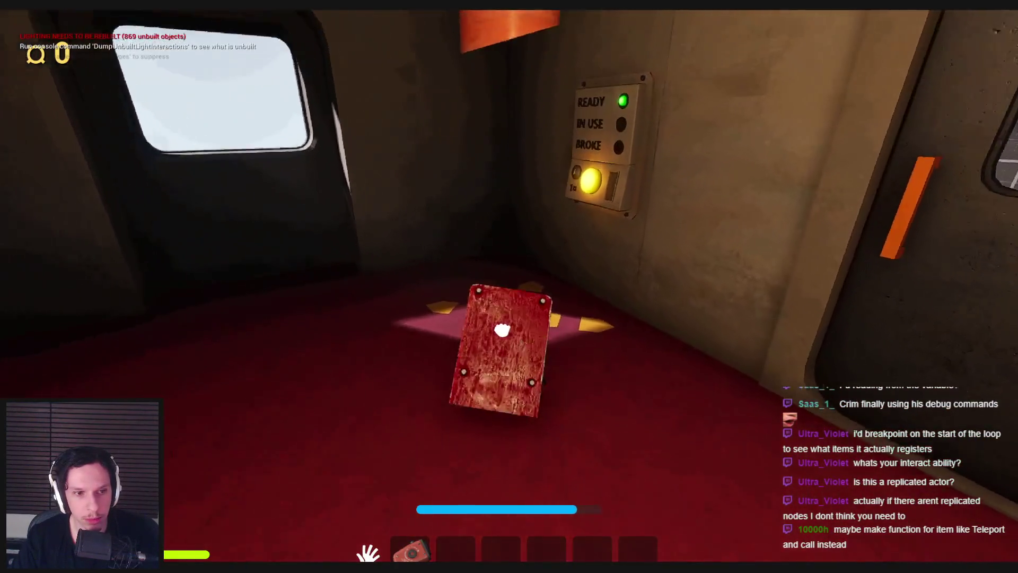
pyautogui.press('w')
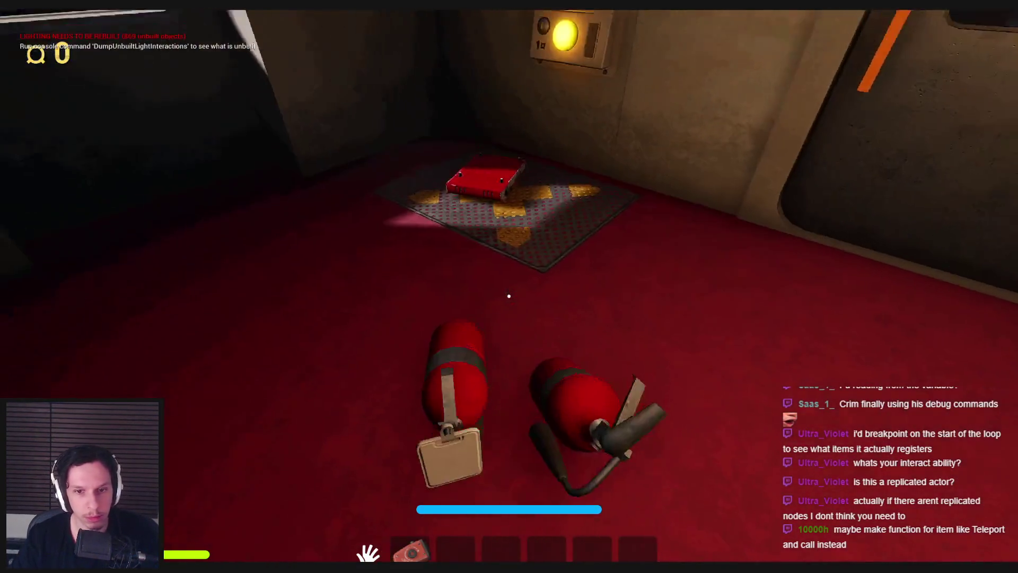
# Step: Drop a fire extinguisher on the pad, press the panel button, then leave fullscreen play
pyautogui.click(509, 289)
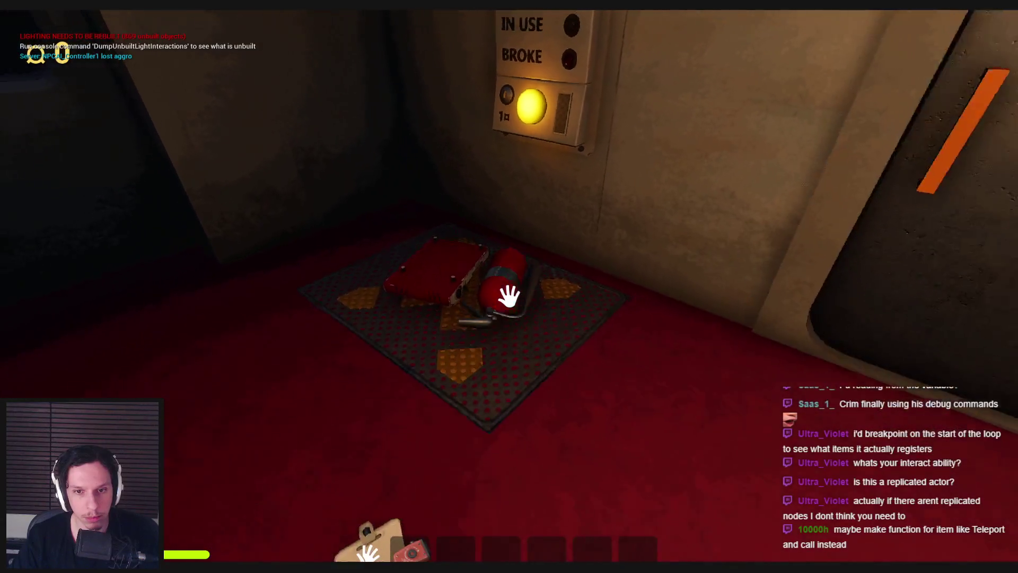
pyautogui.press('s')
pyautogui.click(509, 289)
pyautogui.press('w')
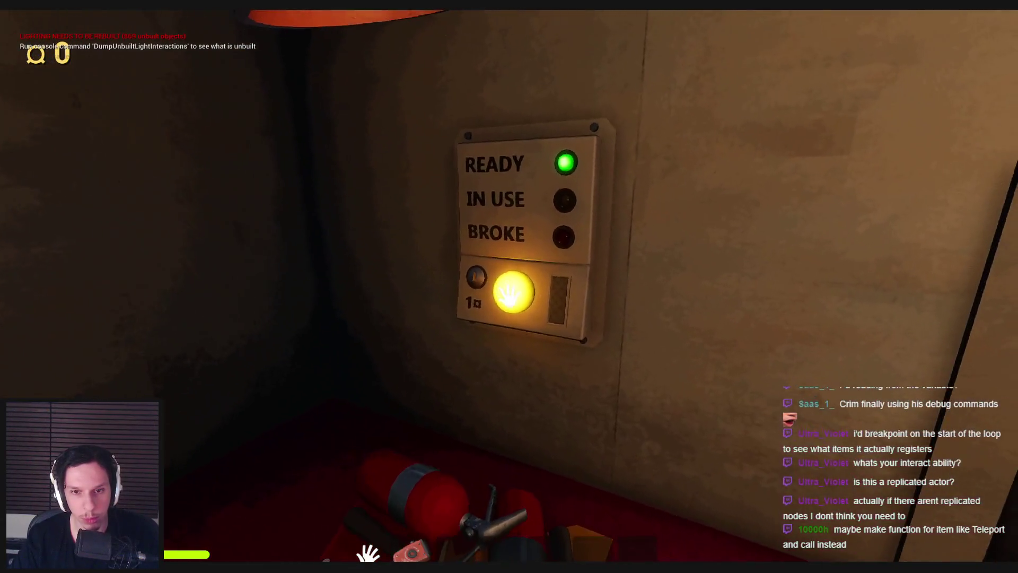
pyautogui.click(509, 292)
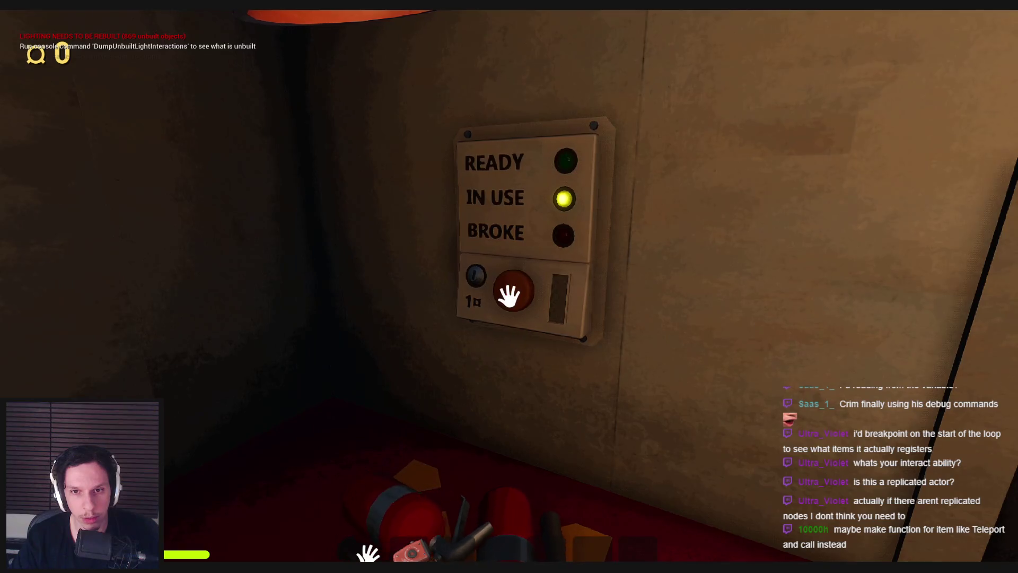
pyautogui.press('Tab')
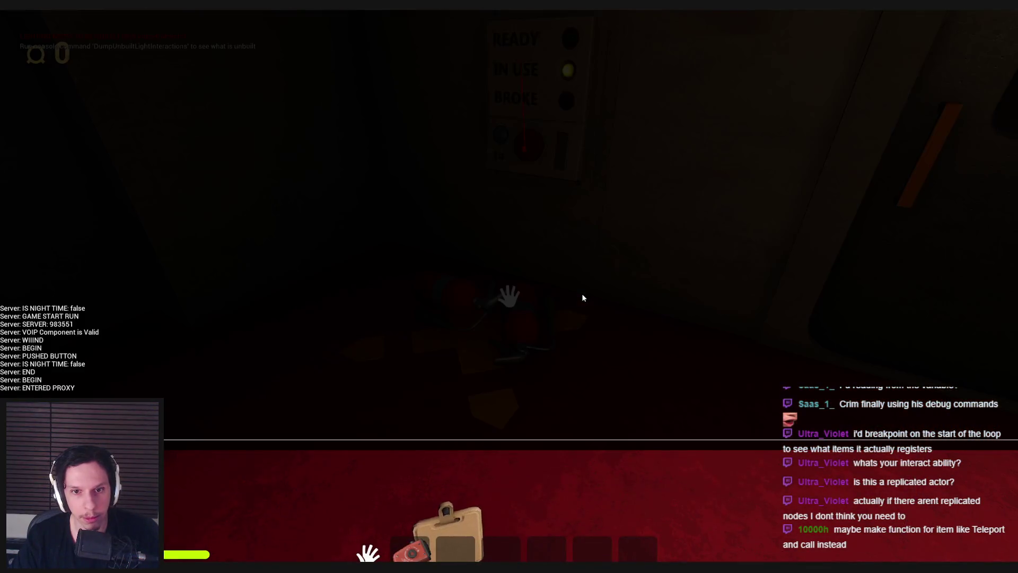
pyautogui.press('F11')
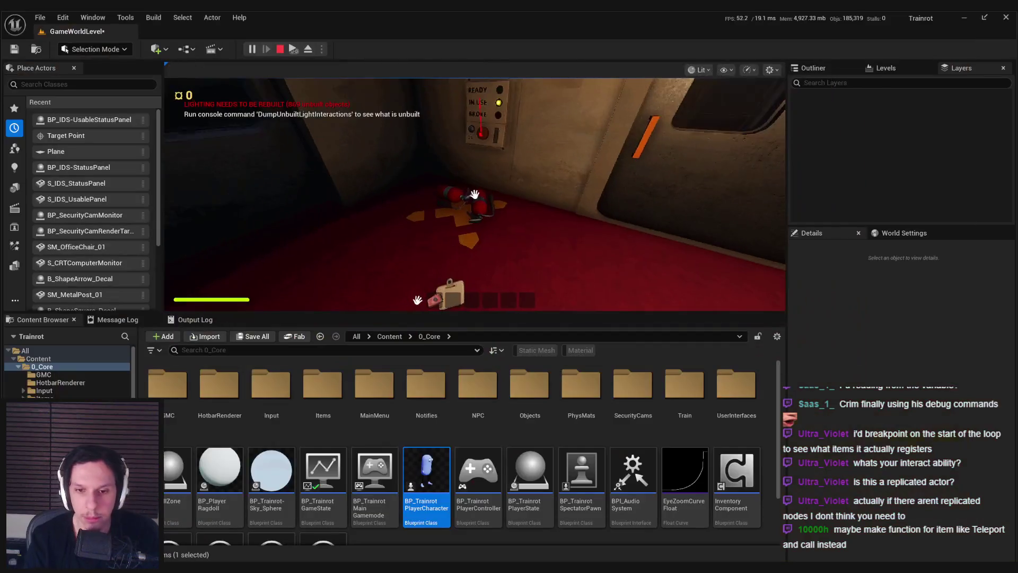
# Step: Check the For Each Loop breakpoint in BP_IDS-UsableStatusPanel, then stop the play session
pyautogui.hotkey('alt', 'Tab')
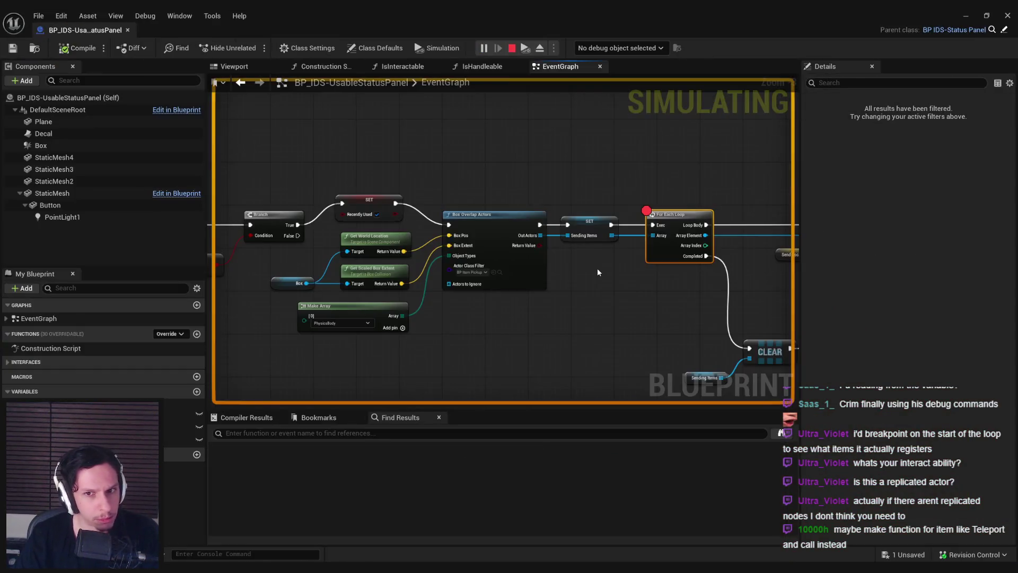
pyautogui.moveTo(597, 268)
pyautogui.mouseDown()
pyautogui.moveTo(341, 275)
pyautogui.moveTo(259, 264)
pyautogui.moveTo(475, 231)
pyautogui.mouseUp()
pyautogui.scroll(1, 475, 231)
pyautogui.scroll(2, 475, 232)
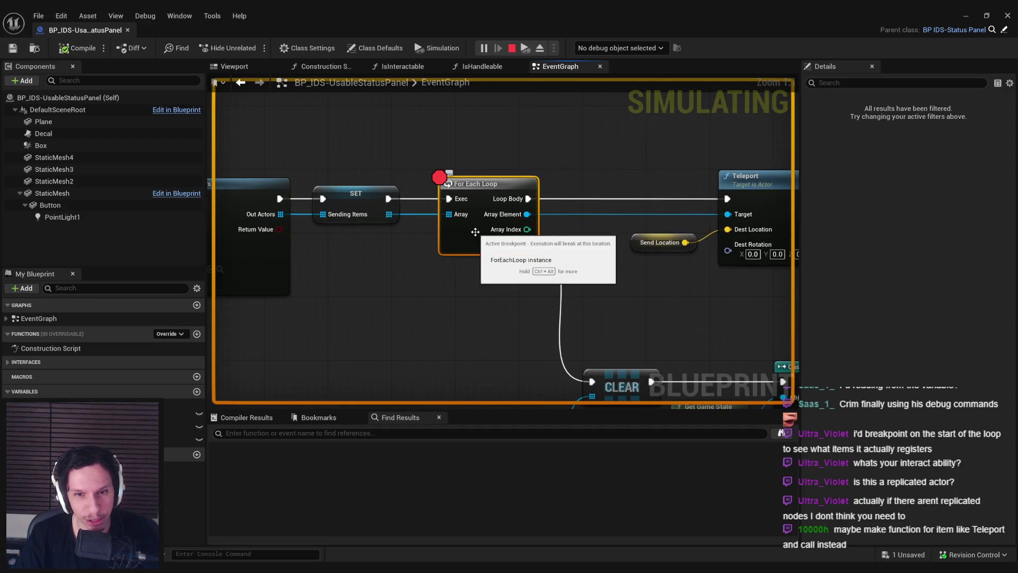
pyautogui.scroll(-1, 475, 231)
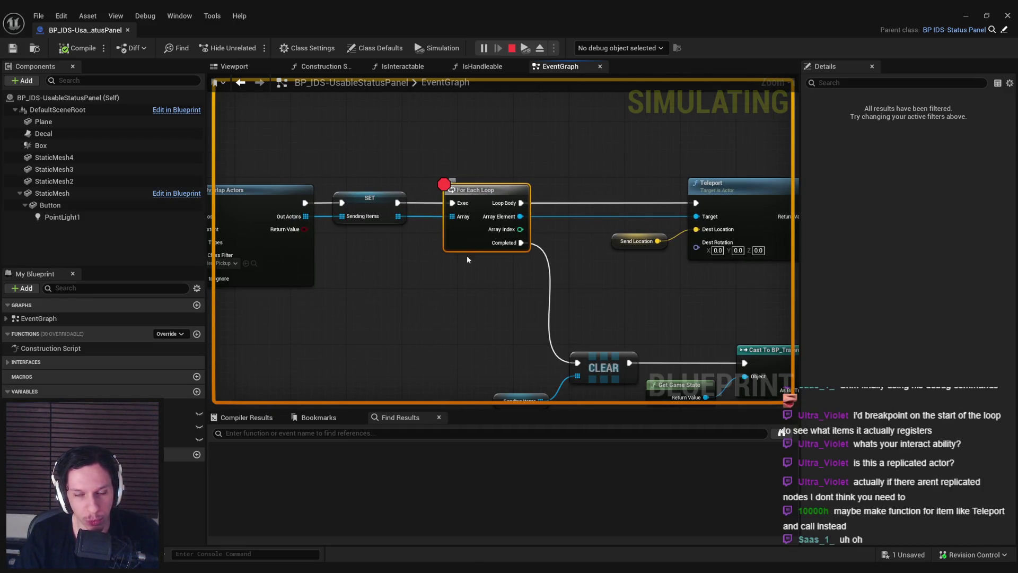
pyautogui.scroll(-1, 466, 253)
pyautogui.moveTo(466, 253); pyautogui.dragTo(533, 276)
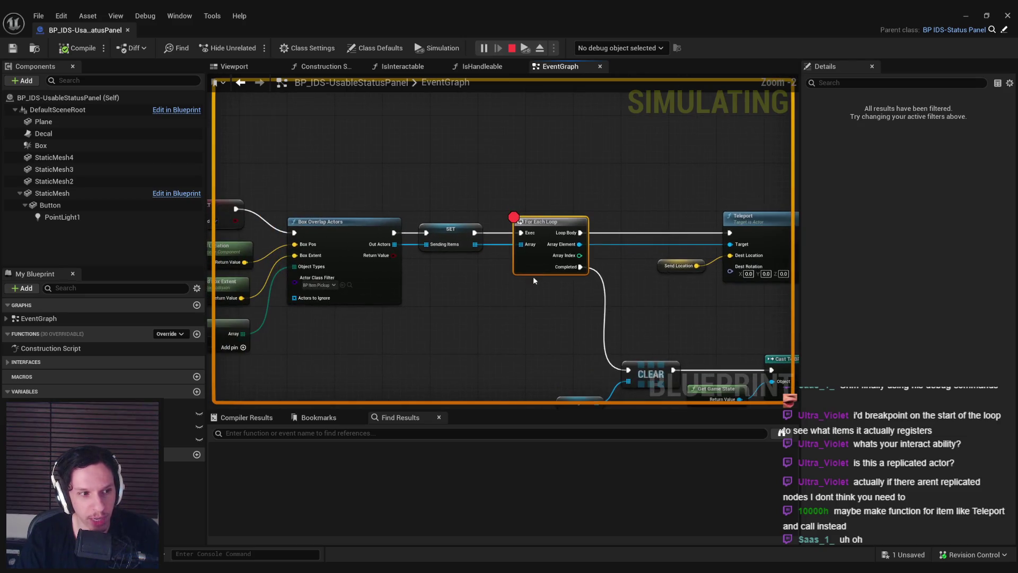
pyautogui.click(966, 16)
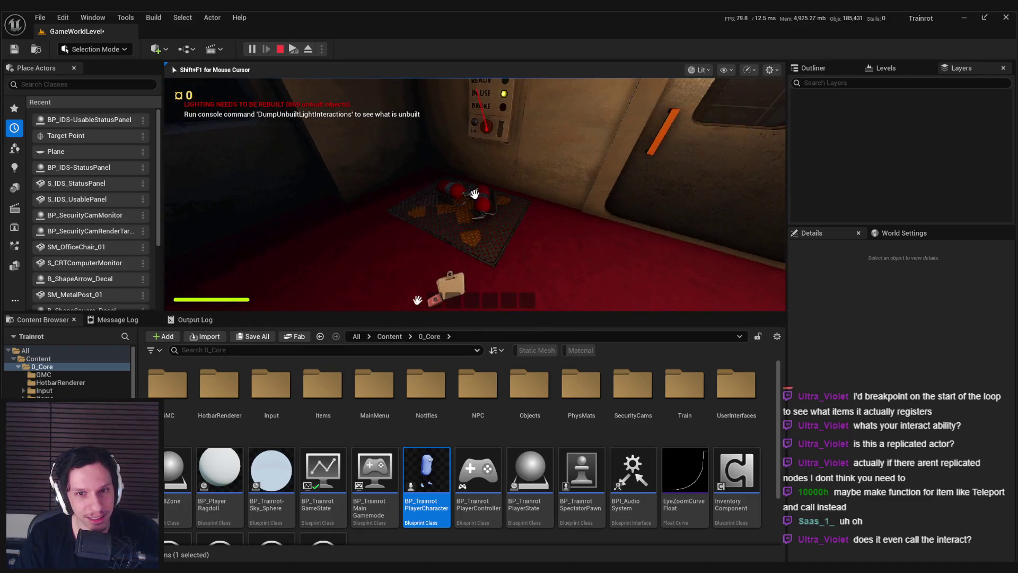
pyautogui.press('Escape')
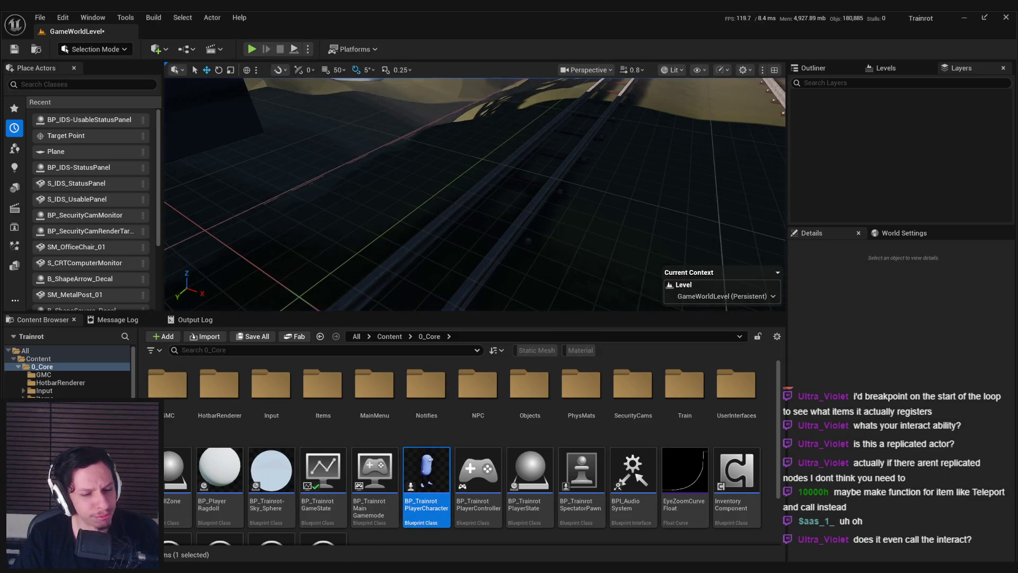
# Step: Open the usable status panel blueprint and add a breakpoint to Event Interact
pyautogui.rightClick(182, 291)
pyautogui.click(31, 261)
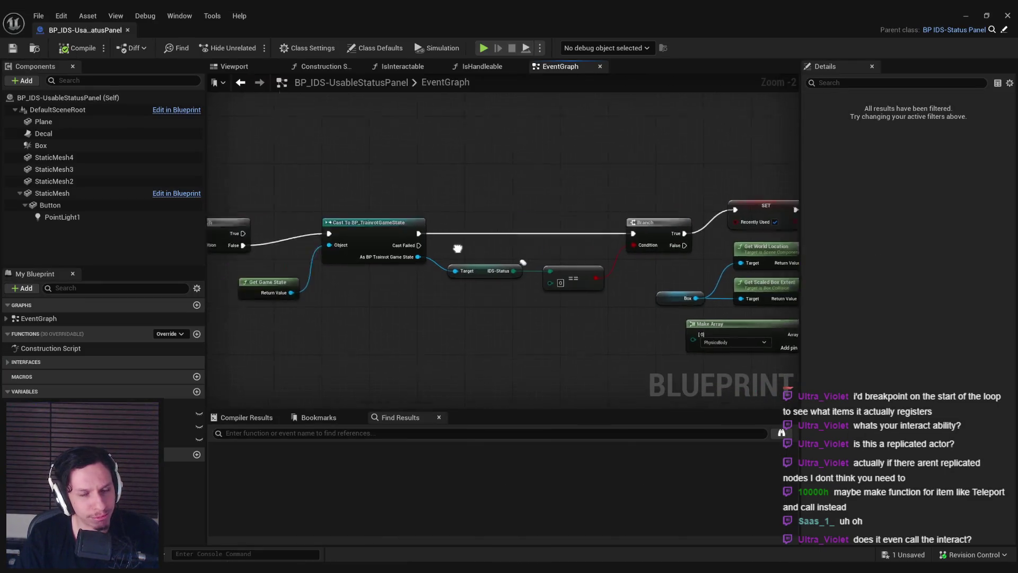
pyautogui.moveTo(458, 249); pyautogui.dragTo(356, 240)
pyautogui.rightClick(313, 239)
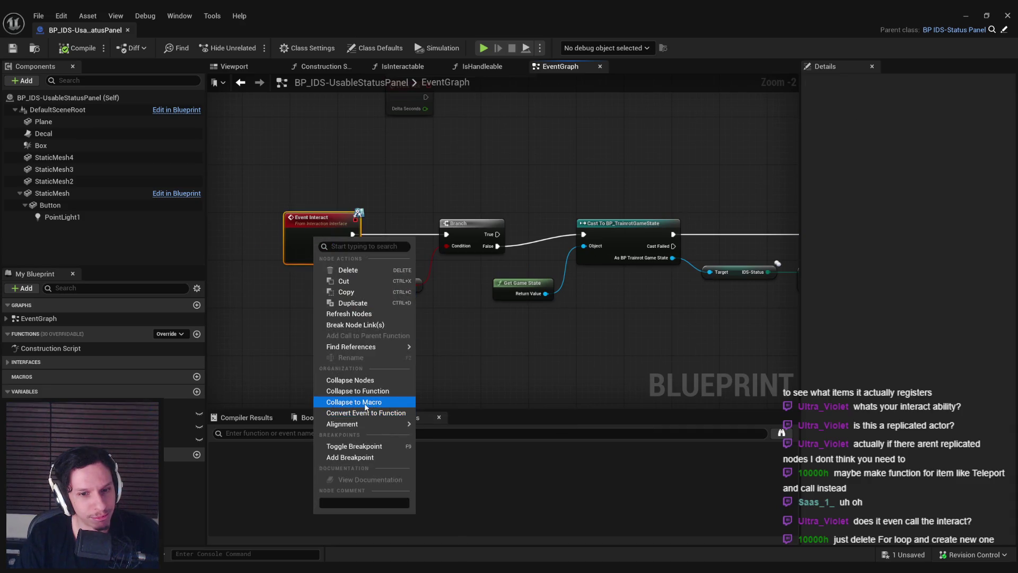
pyautogui.click(364, 457)
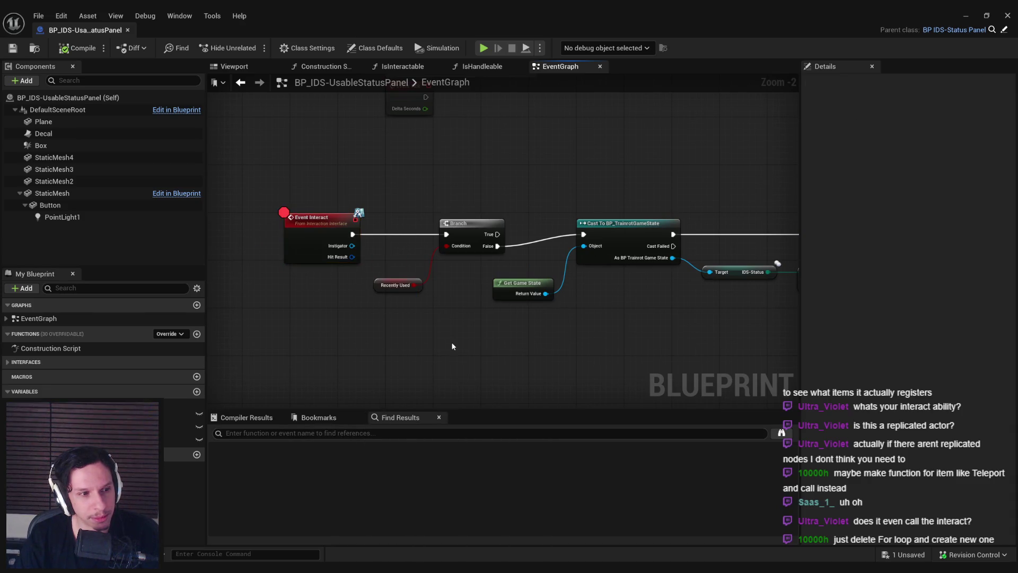
pyautogui.scroll(-2, 459, 344)
pyautogui.scroll(6, 374, 231)
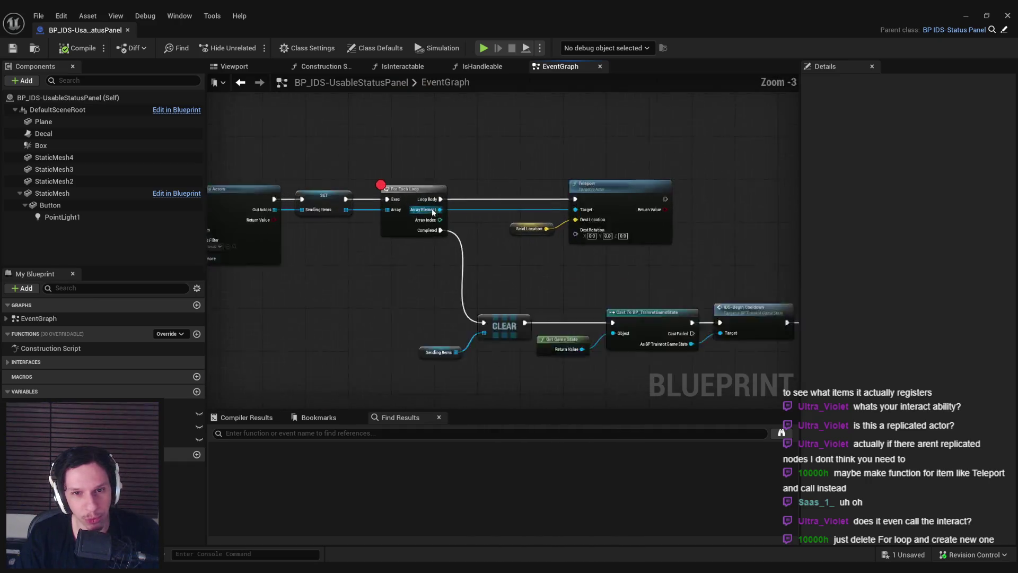
# Step: Replace the old For Each Loop with a new one wired to Sending Items, Teleport and CLEAR
pyautogui.click(374, 231)
pyautogui.rightClick(357, 285)
pyautogui.write('for eac')
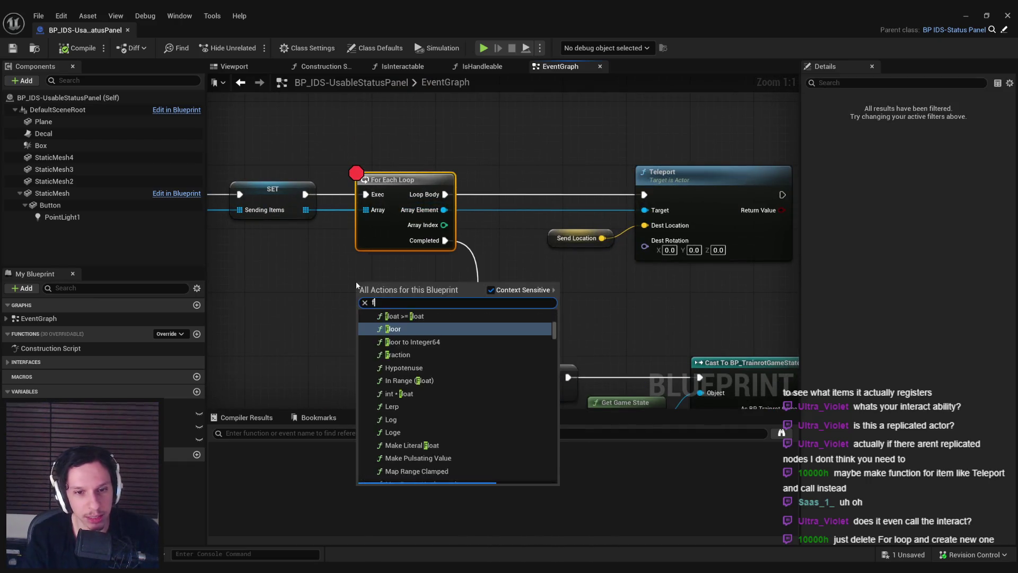
pyautogui.press('Return')
pyautogui.moveTo(356, 298)
pyautogui.mouseDown()
pyautogui.moveTo(305, 194)
pyautogui.moveTo(358, 313)
pyautogui.mouseUp()
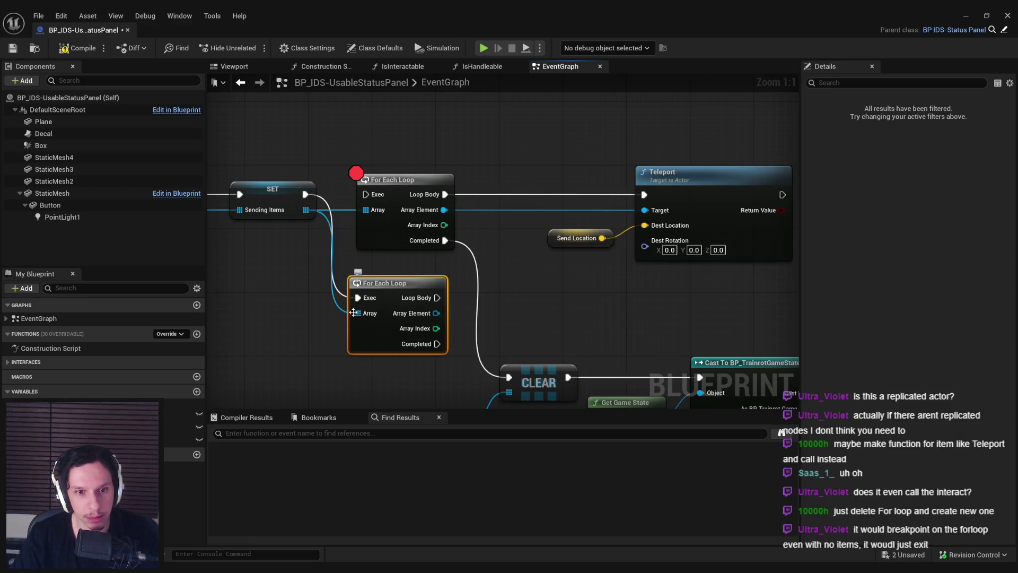
pyautogui.click(403, 179)
pyautogui.press('Delete')
pyautogui.moveTo(431, 343)
pyautogui.mouseDown()
pyautogui.moveTo(431, 240)
pyautogui.moveTo(515, 384)
pyautogui.moveTo(509, 378)
pyautogui.mouseUp()
pyautogui.moveTo(437, 194); pyautogui.dragTo(644, 195)
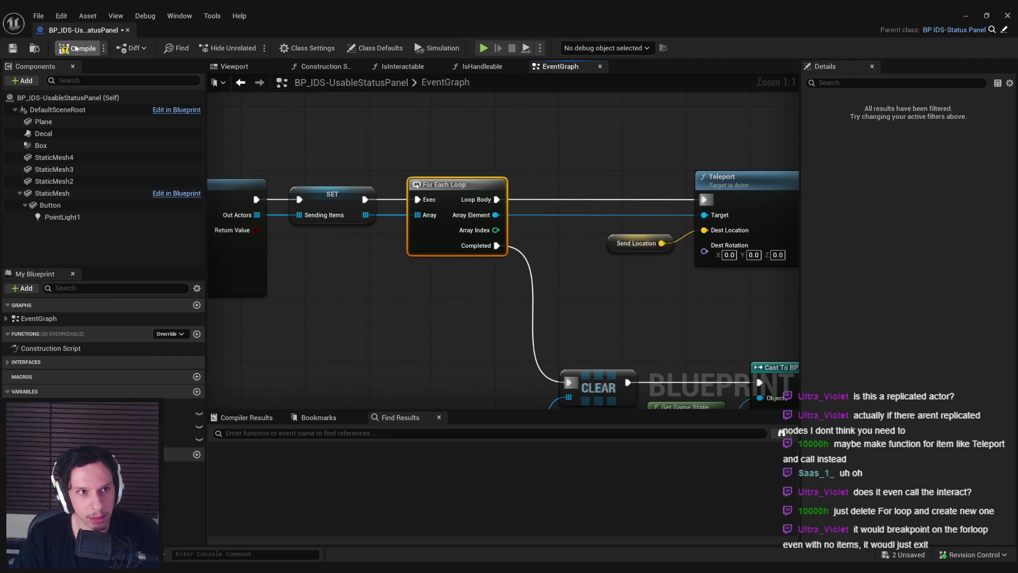
# Step: Breakpoint the new For Each Loop, save the blueprint, and return to the level
pyautogui.rightClick(447, 193)
pyautogui.click(488, 400)
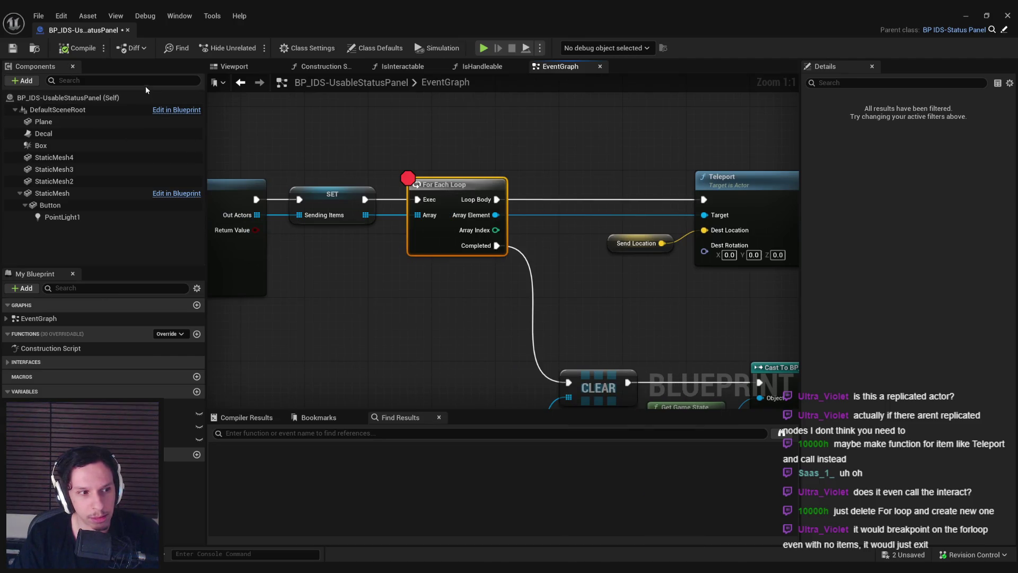
pyautogui.click(21, 47)
pyautogui.scroll(-3, 793, 164)
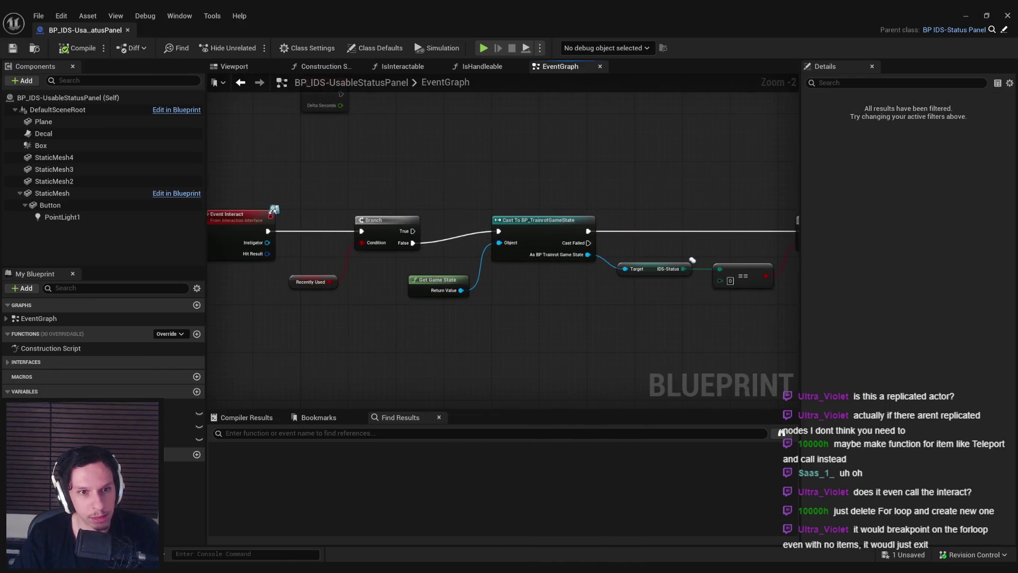
pyautogui.moveTo(740, 168); pyautogui.dragTo(587, 187)
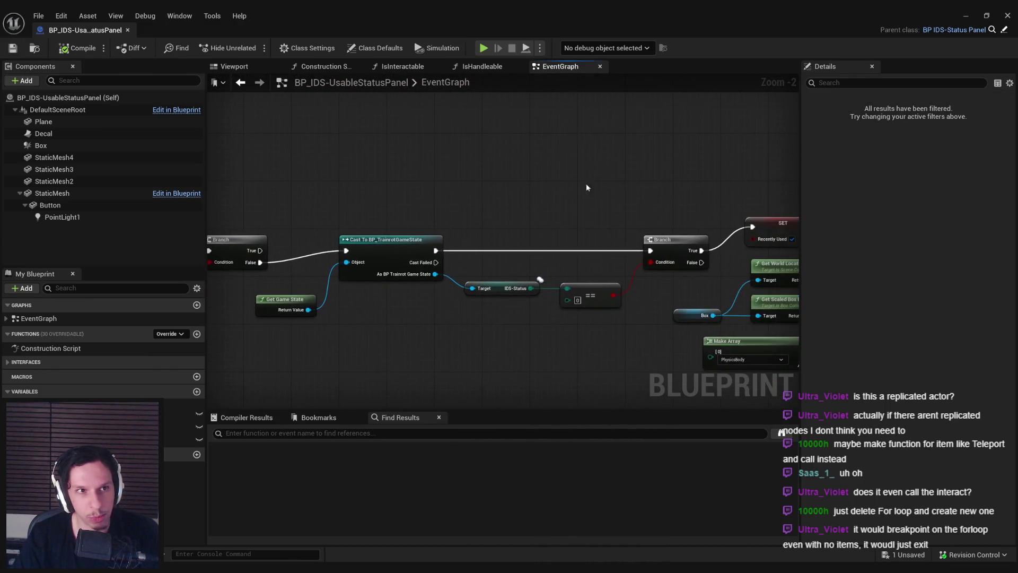
pyautogui.click(963, 16)
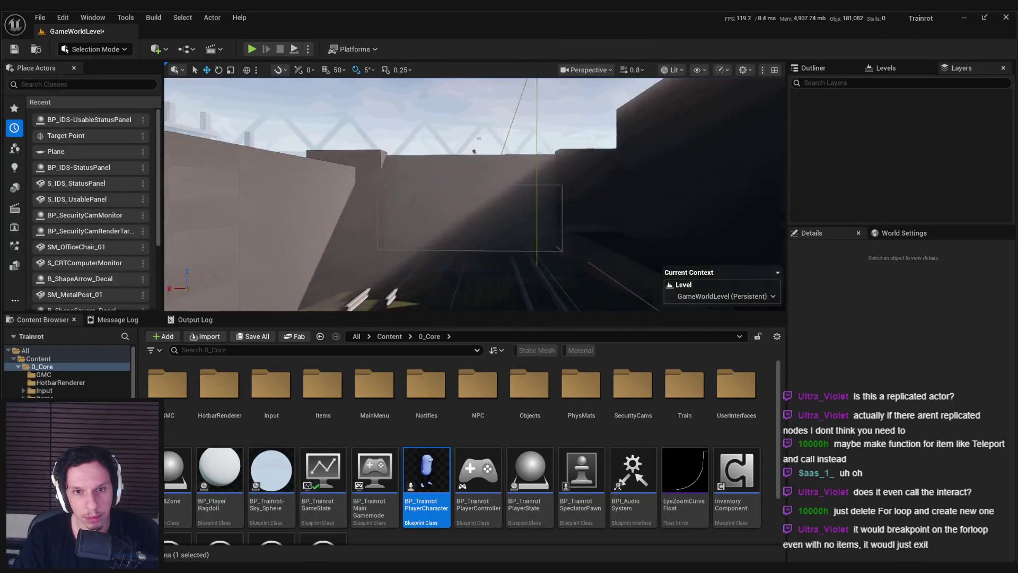
# Step: Start a fullscreen play-in-editor session and press the START/STOP button in the control room
pyautogui.scroll(1, 474, 194)
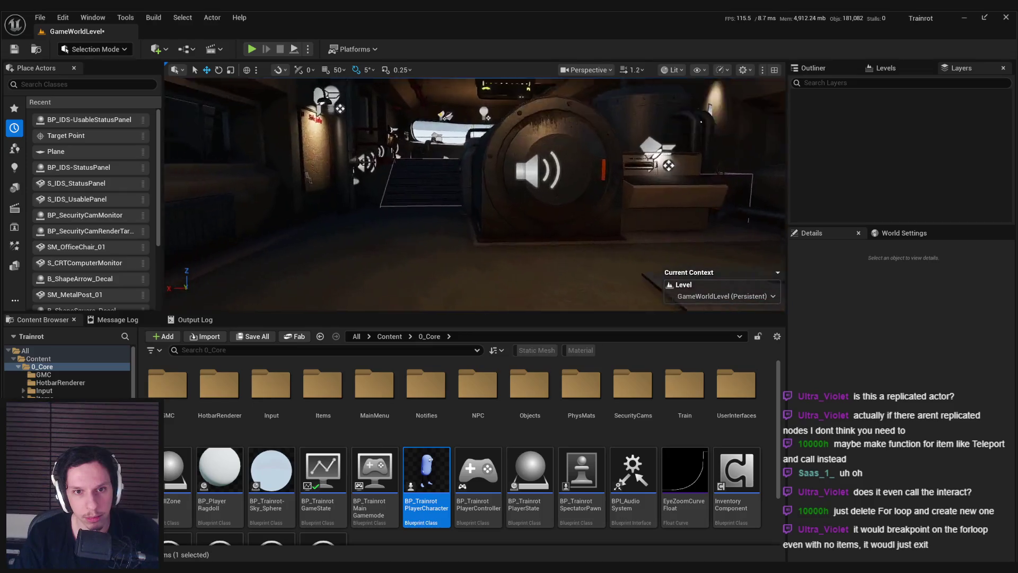
pyautogui.hotkey('alt', 'p')
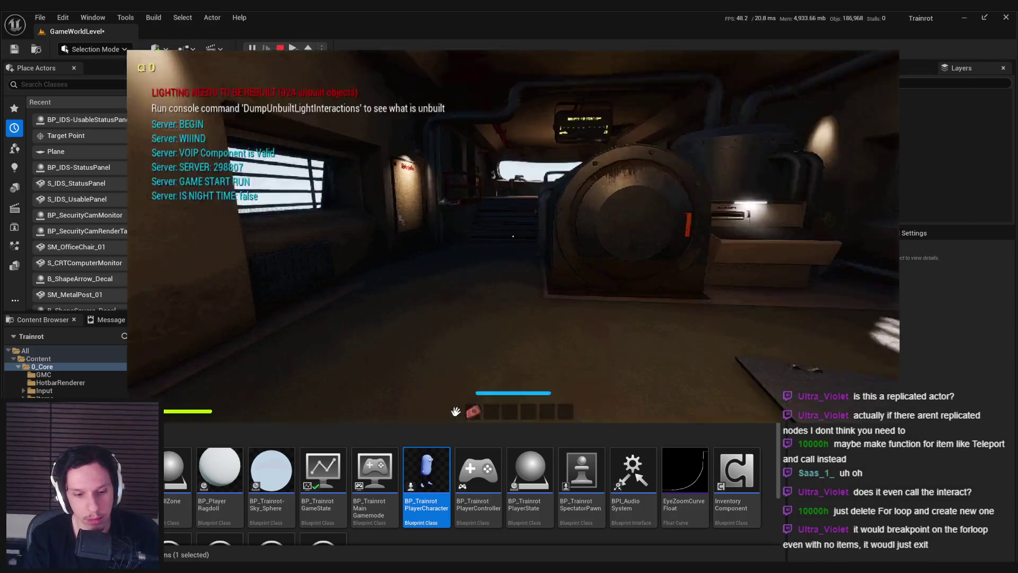
pyautogui.press('F11')
pyautogui.press('w')
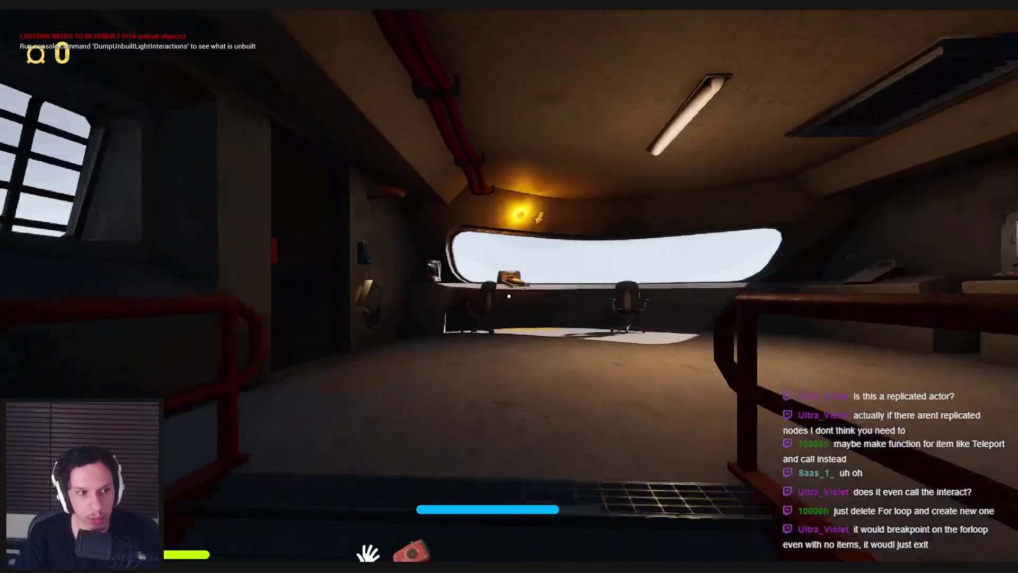
pyautogui.press('e')
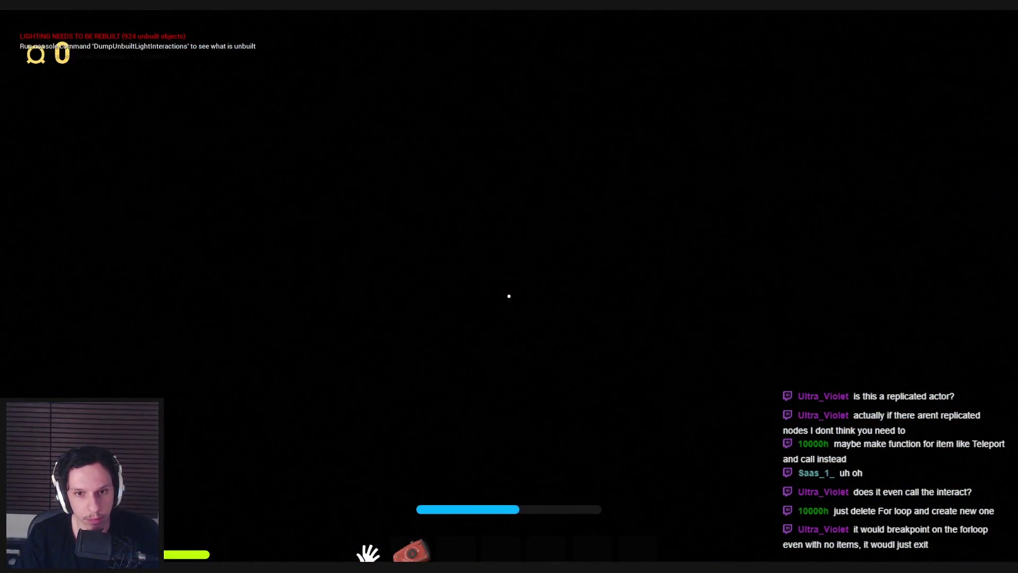
# Step: Walk across the rooftop, through the door, and into the train's library hall
pyautogui.press('w')
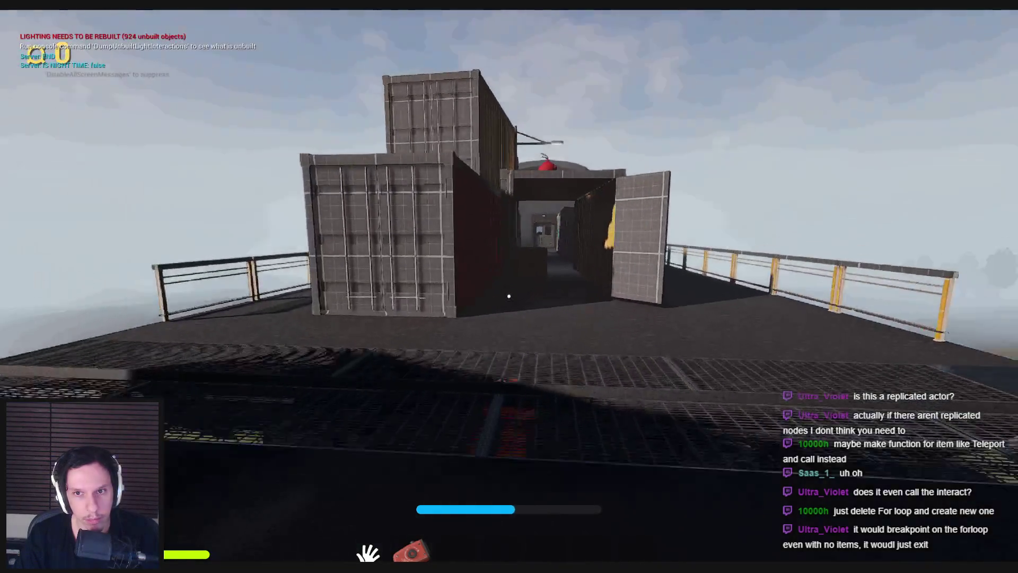
pyautogui.press('w')
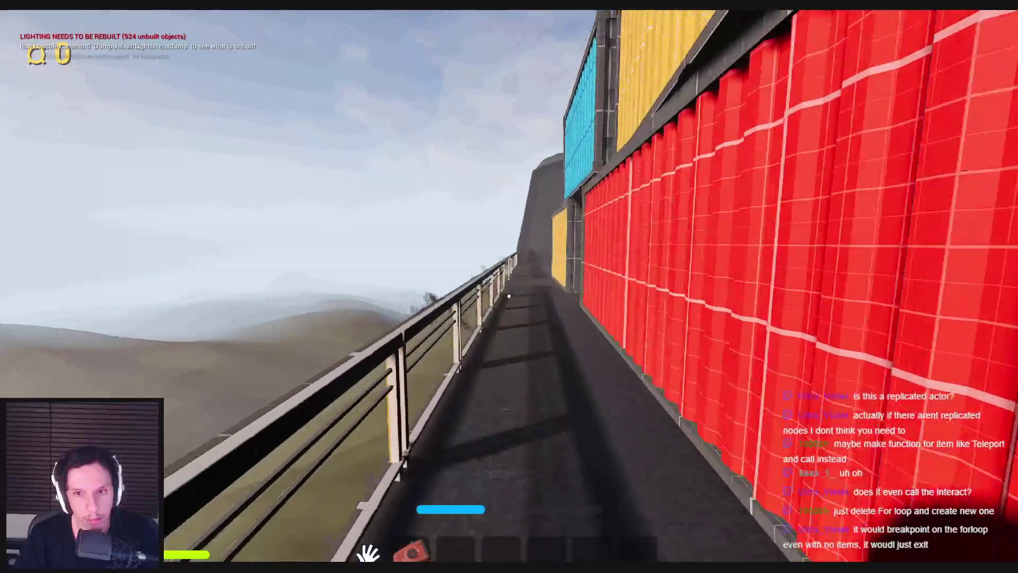
pyautogui.press('w')
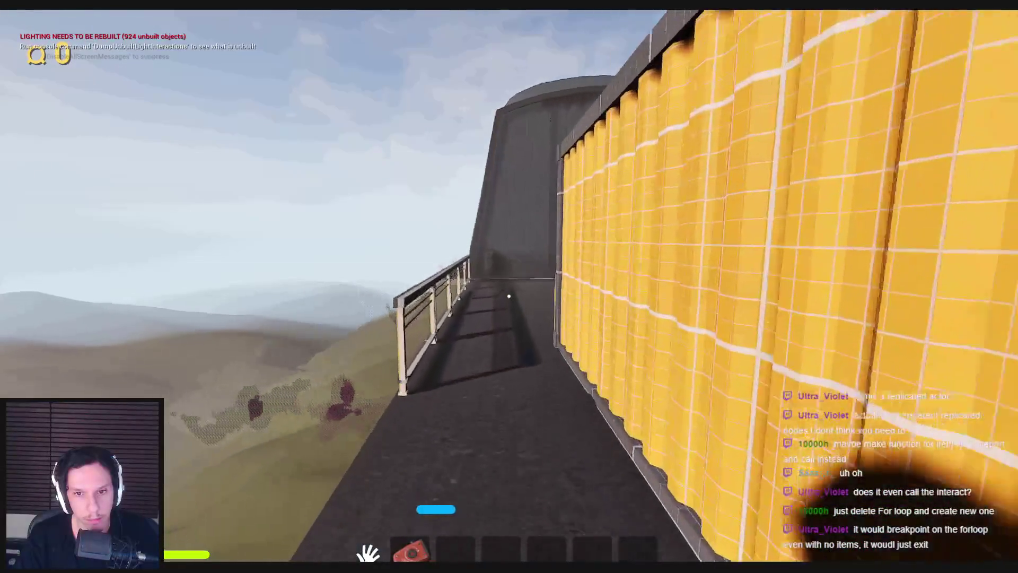
pyautogui.press('w')
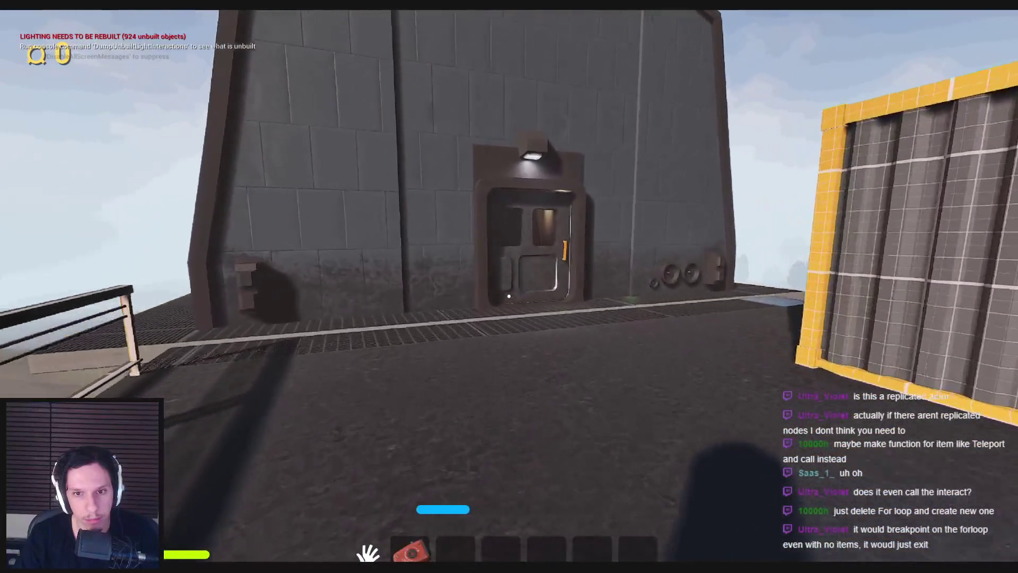
pyautogui.press('w')
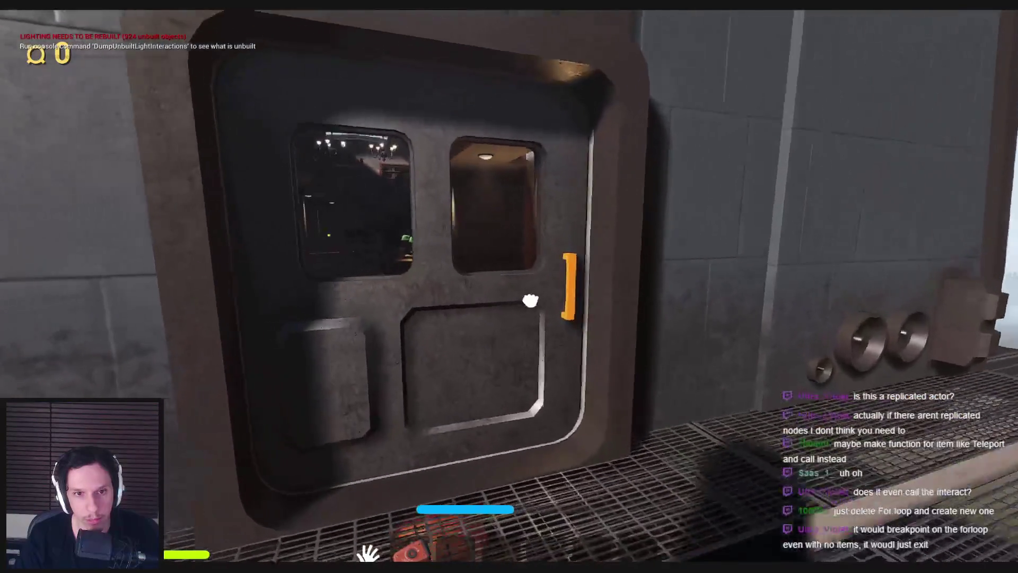
pyautogui.press('e')
pyautogui.press('w')
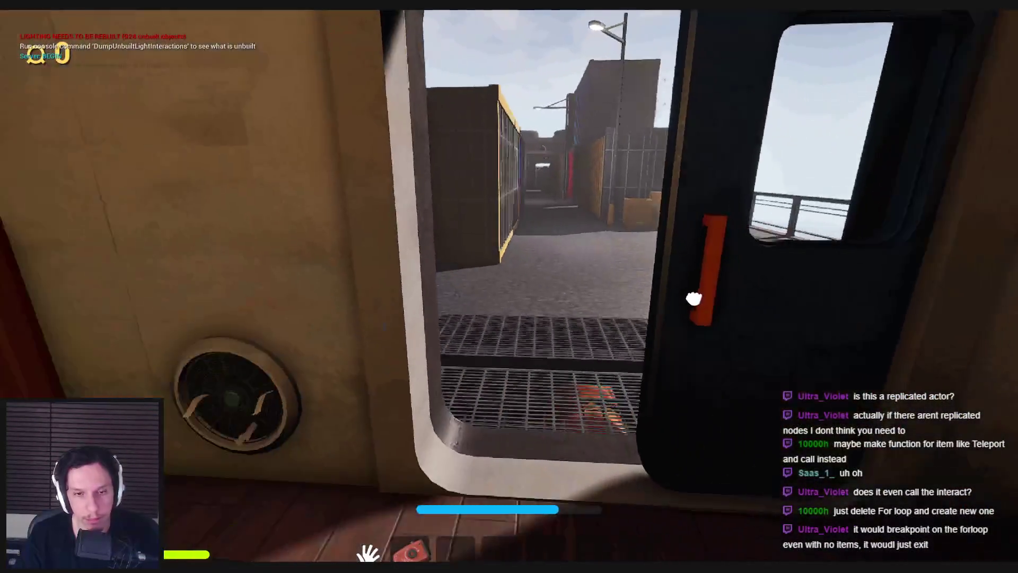
pyautogui.press('w')
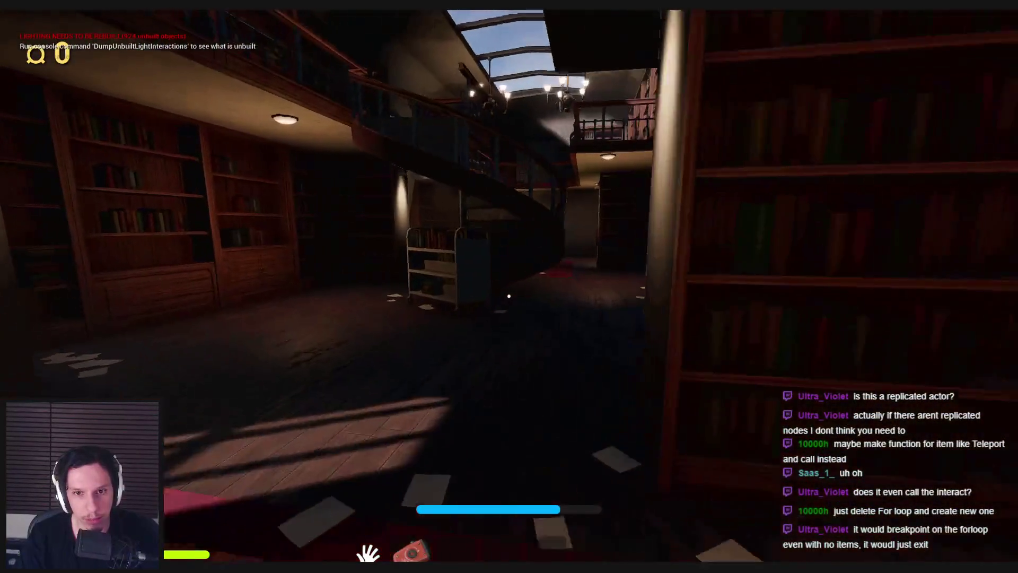
pyautogui.press('w')
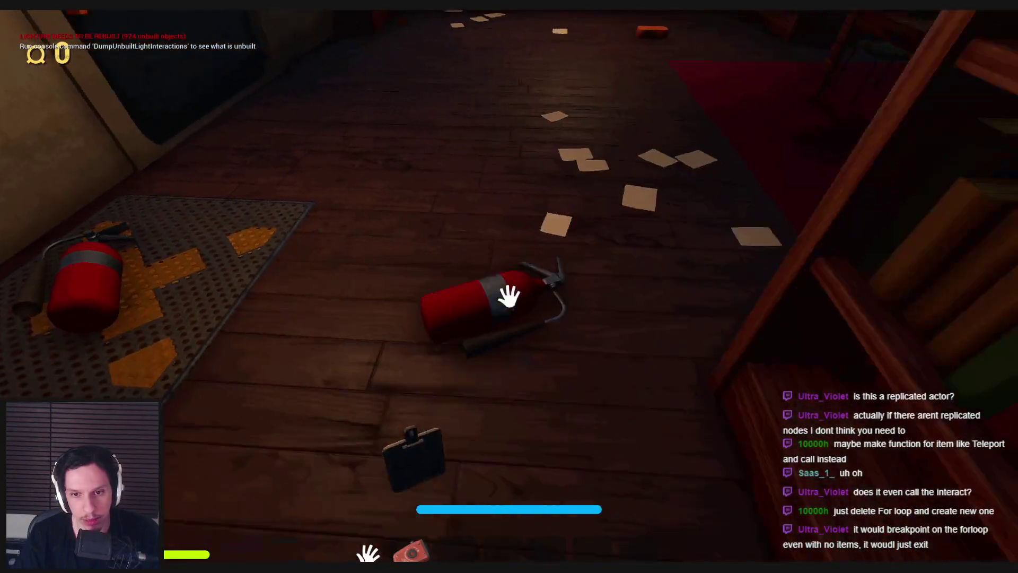
# Step: Drop two extinguishers on the mat, press the panel twice, then stop the session
pyautogui.moveTo(509, 297); pyautogui.dragTo(516, 382)
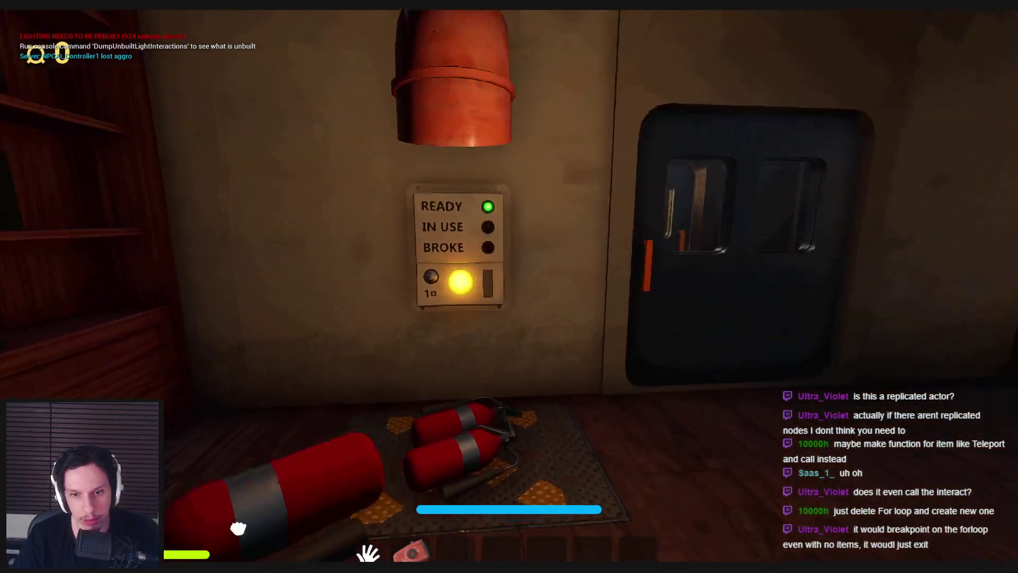
pyautogui.moveTo(509, 297); pyautogui.dragTo(484, 345)
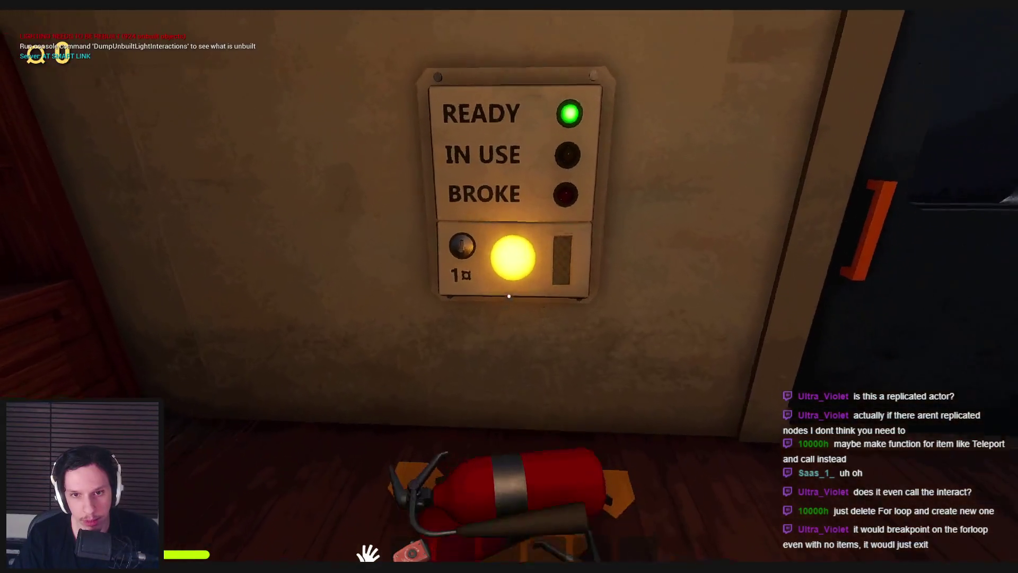
pyautogui.click(509, 296)
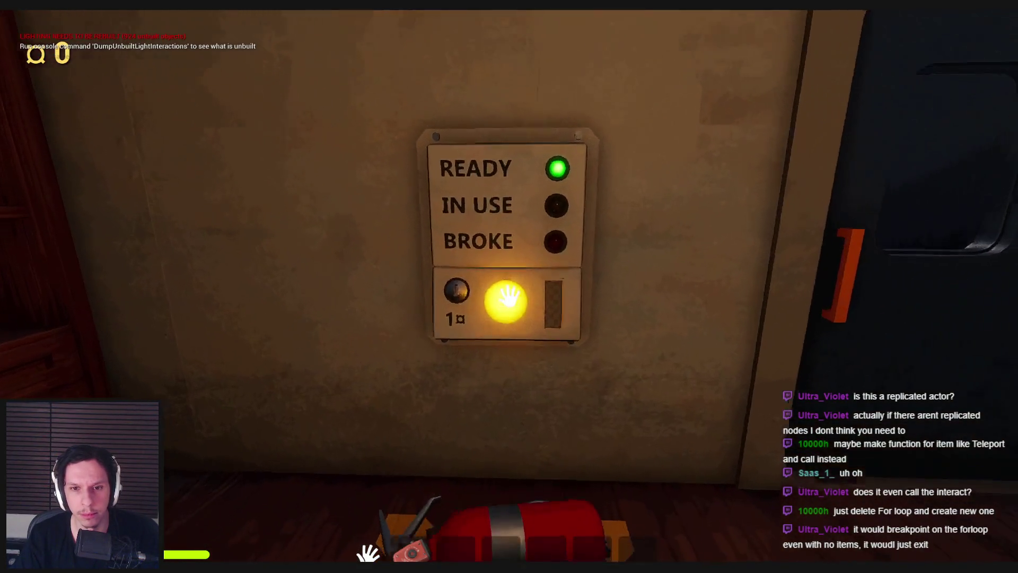
pyautogui.click(509, 296)
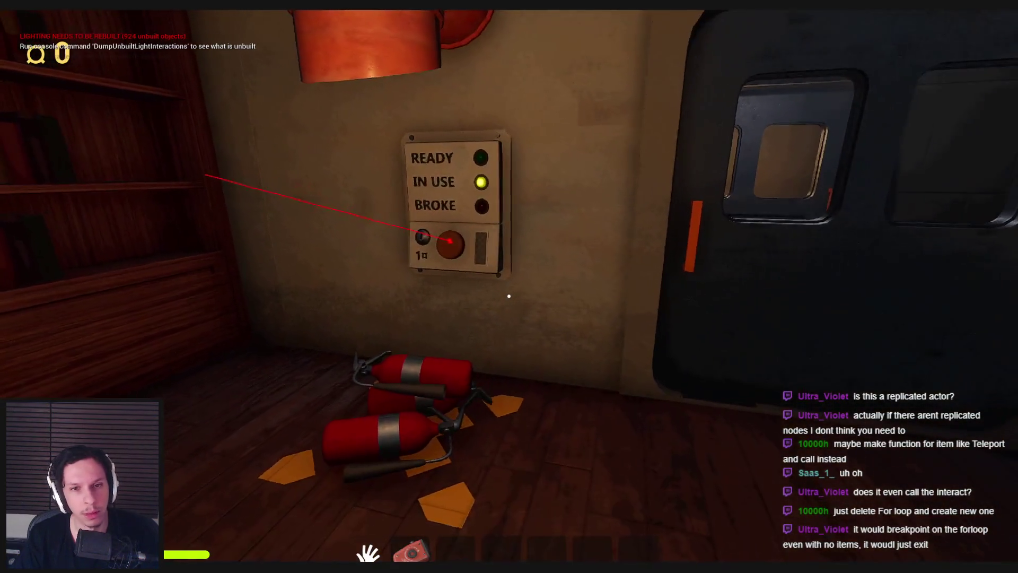
pyautogui.press('Escape')
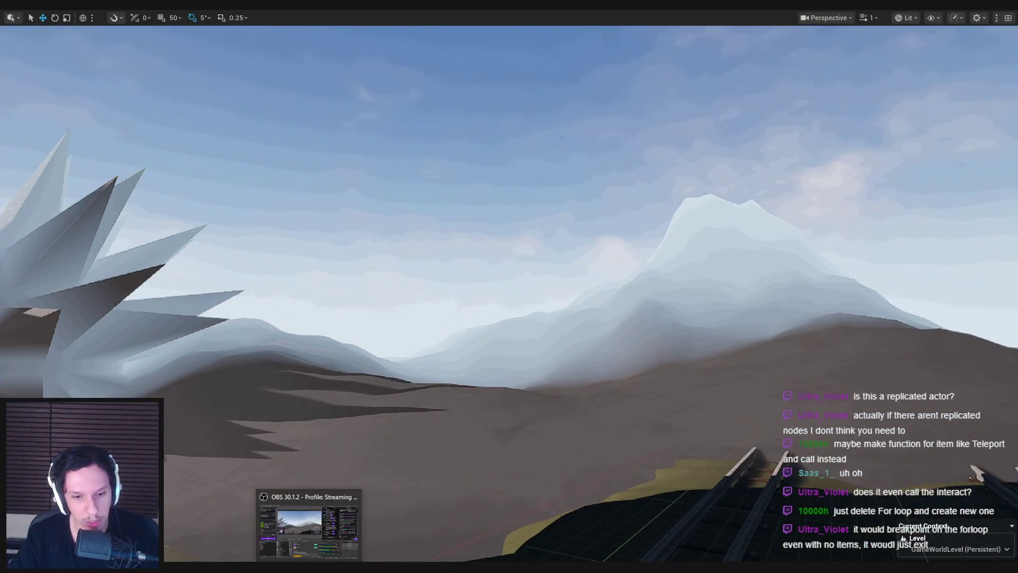
# Step: Remove the breakpoint from the Interact event in the status panel blueprint
pyautogui.click(328, 525)
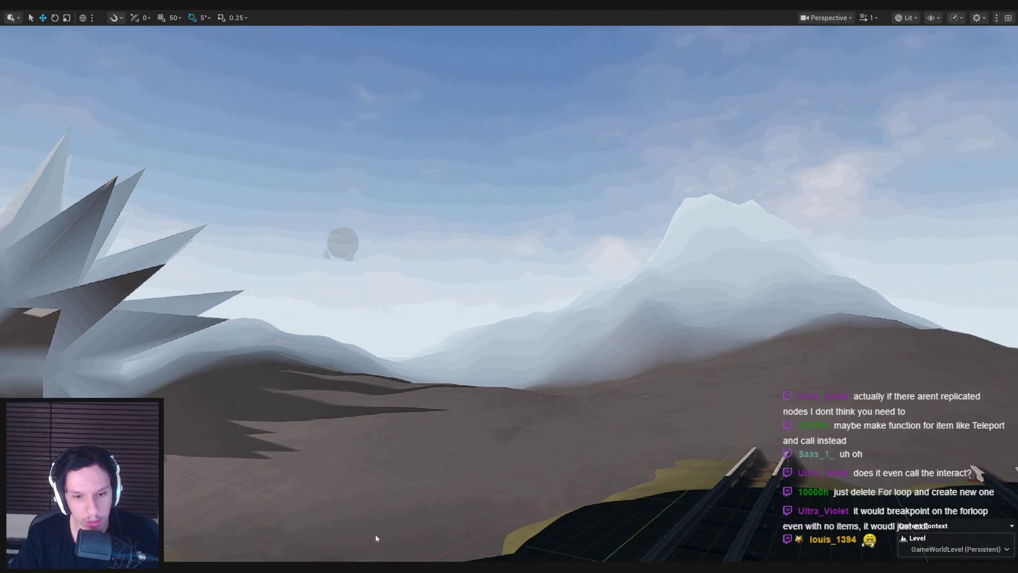
pyautogui.scroll(-2, 409, 342)
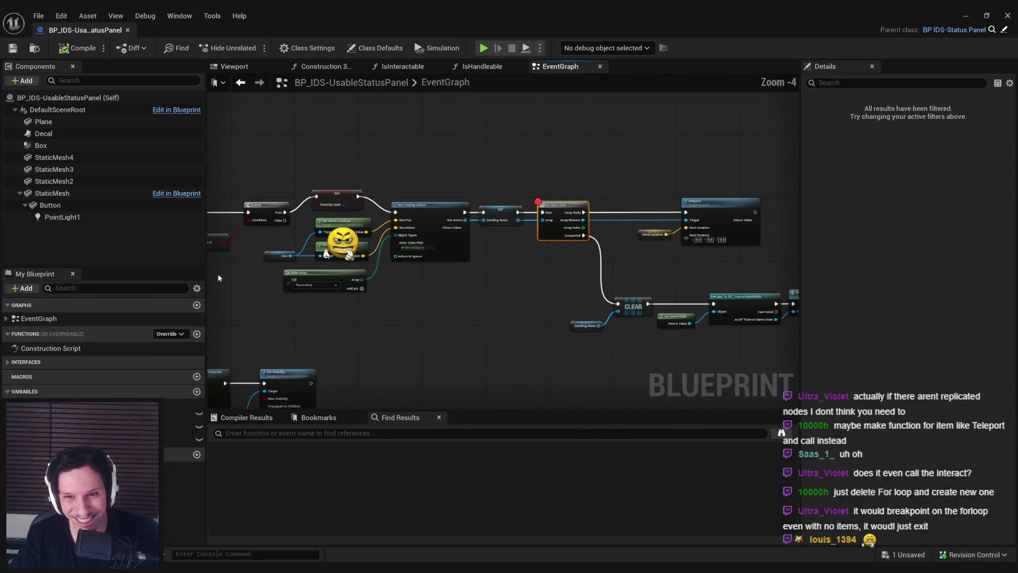
pyautogui.scroll(2, 600, 294)
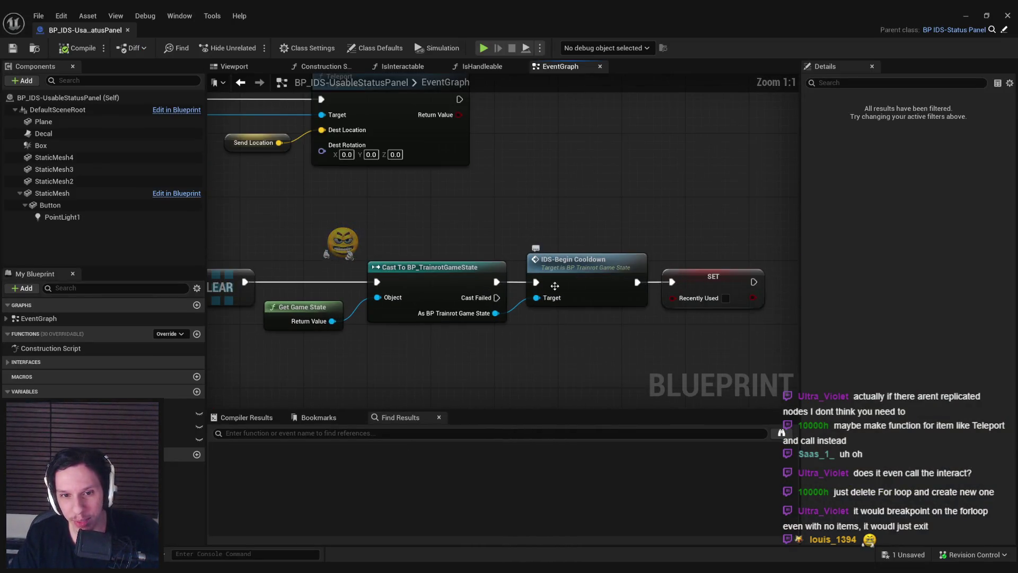
pyautogui.scroll(-3, 531, 275)
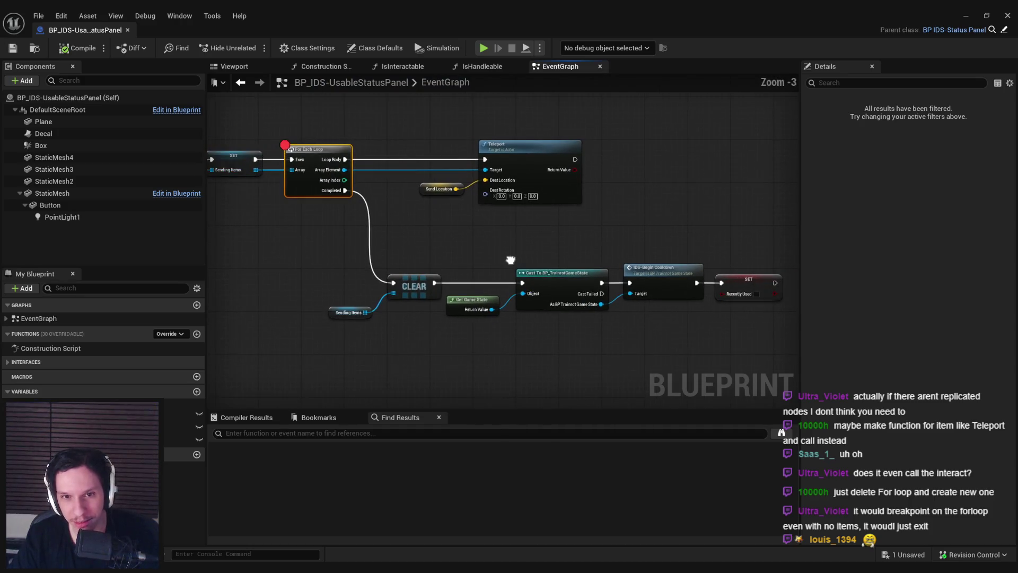
pyautogui.moveTo(763, 270)
pyautogui.mouseDown()
pyautogui.moveTo(604, 334)
pyautogui.moveTo(707, 391)
pyautogui.mouseUp()
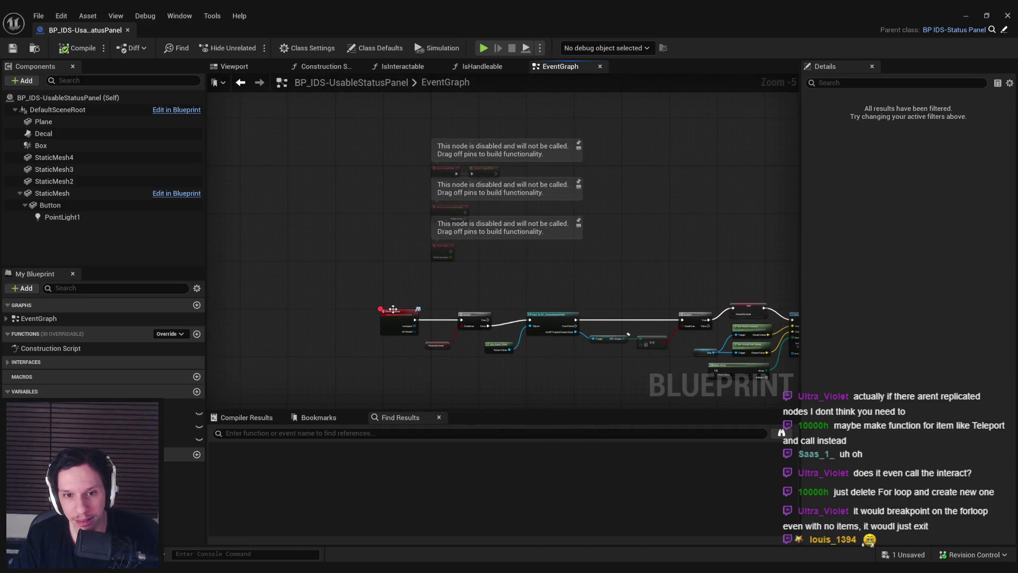
pyautogui.scroll(3, 393, 309)
pyautogui.rightClick(440, 342)
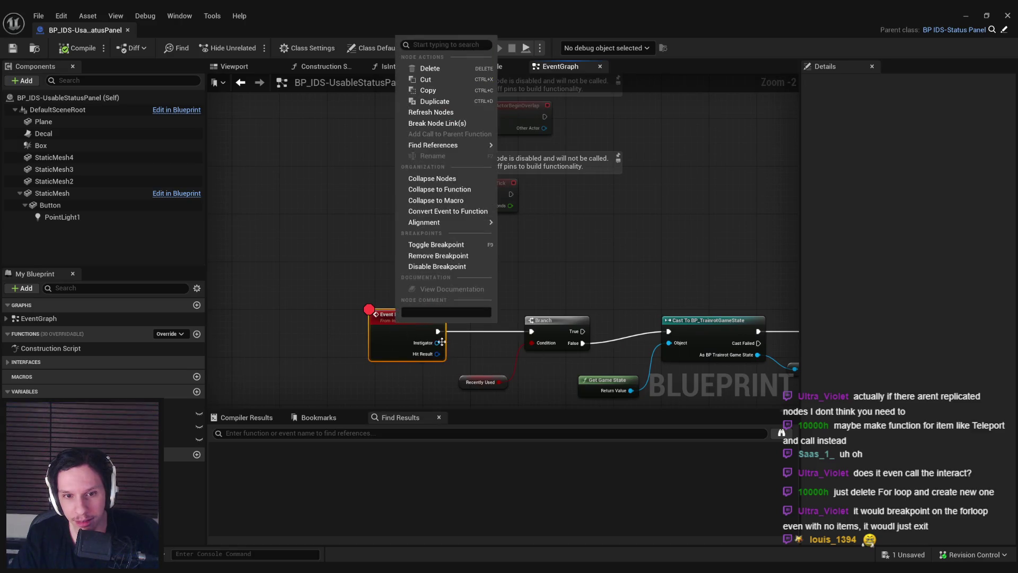
pyautogui.click(438, 256)
# Step: Review the overlap, For Each Loop, Teleport, Clear, Interact and Branch nodes in the graph
pyautogui.scroll(-2, 498, 295)
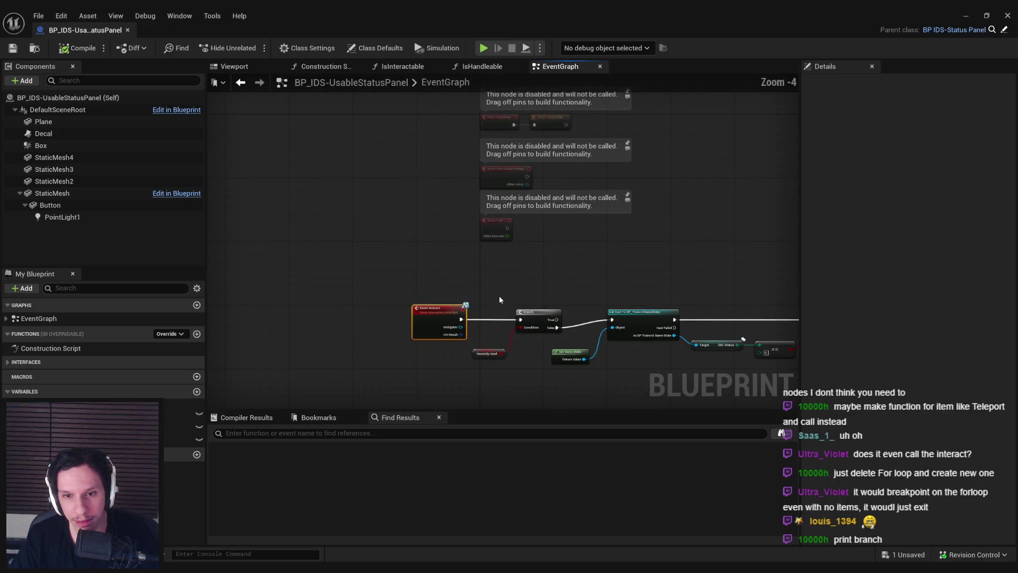
pyautogui.moveTo(498, 295); pyautogui.dragTo(207, 226)
pyautogui.moveTo(559, 333); pyautogui.dragTo(302, 324)
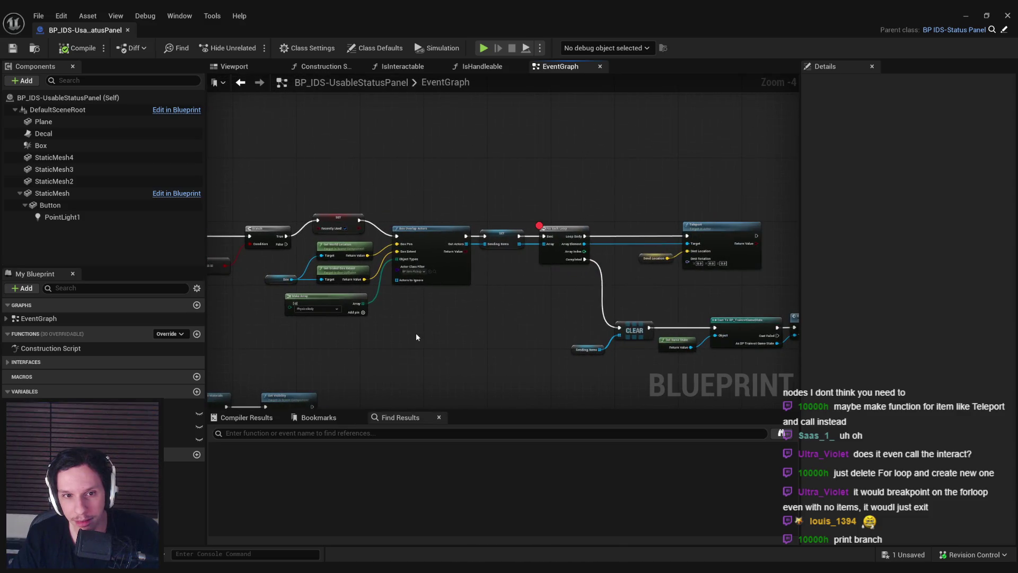
pyautogui.scroll(1, 417, 335)
pyautogui.scroll(-2, 416, 332)
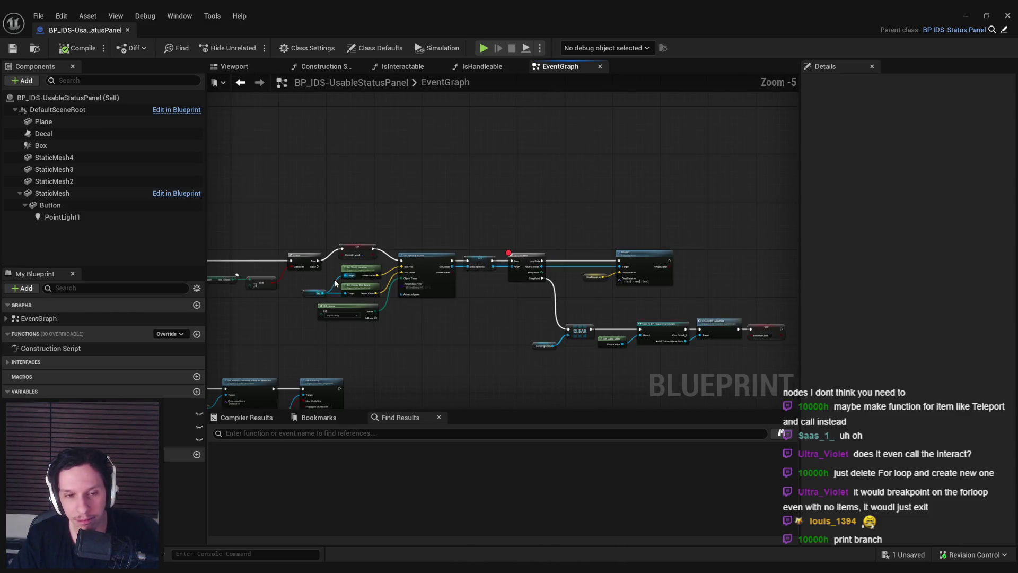
pyautogui.rightClick(528, 290)
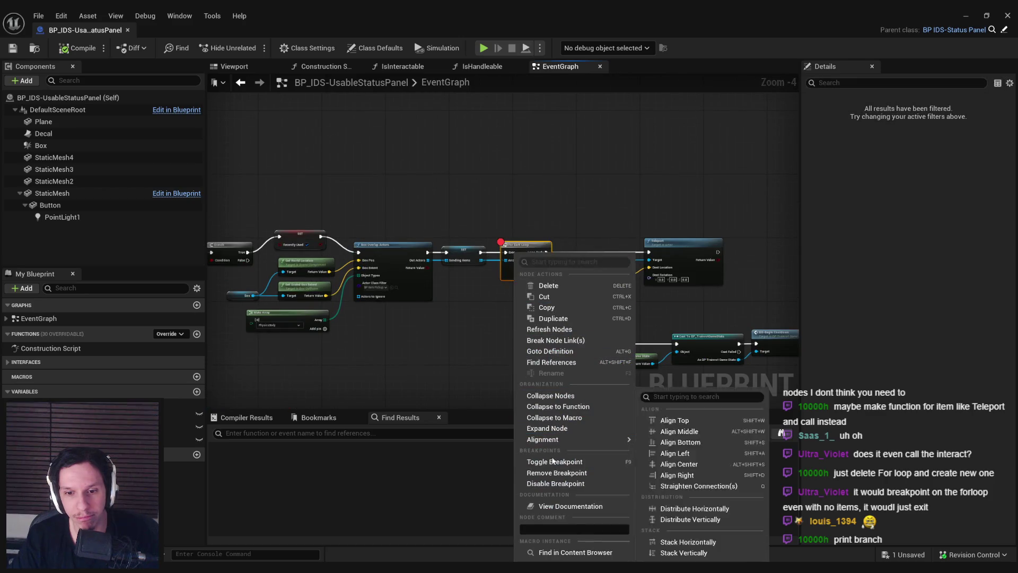
pyautogui.scroll(1, 536, 287)
pyautogui.moveTo(396, 366); pyautogui.dragTo(388, 241)
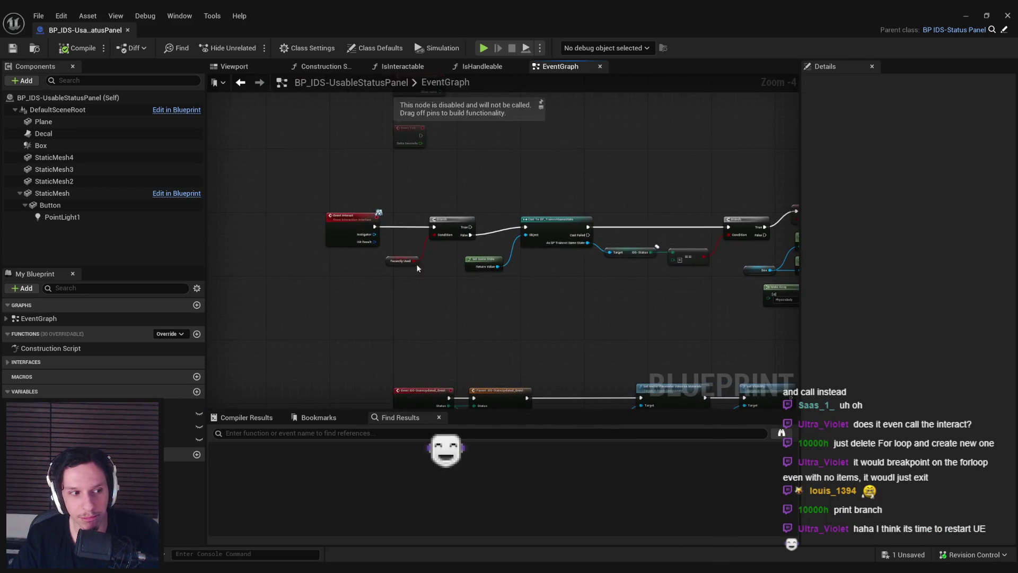
pyautogui.scroll(1, 388, 240)
pyautogui.scroll(-2, 388, 242)
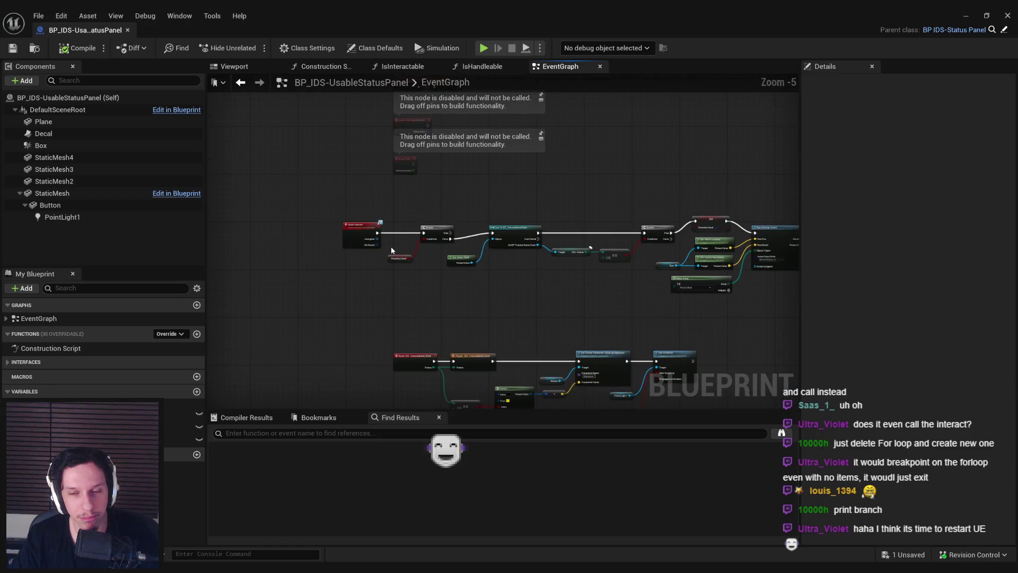
pyautogui.moveTo(390, 246)
pyautogui.mouseDown()
pyautogui.moveTo(341, 290)
pyautogui.moveTo(320, 291)
pyautogui.mouseUp()
# Step: Save the status panel blueprint and switch to Trainrot.Build.cs in Rider
pyautogui.hotkey('ctrl', 's')
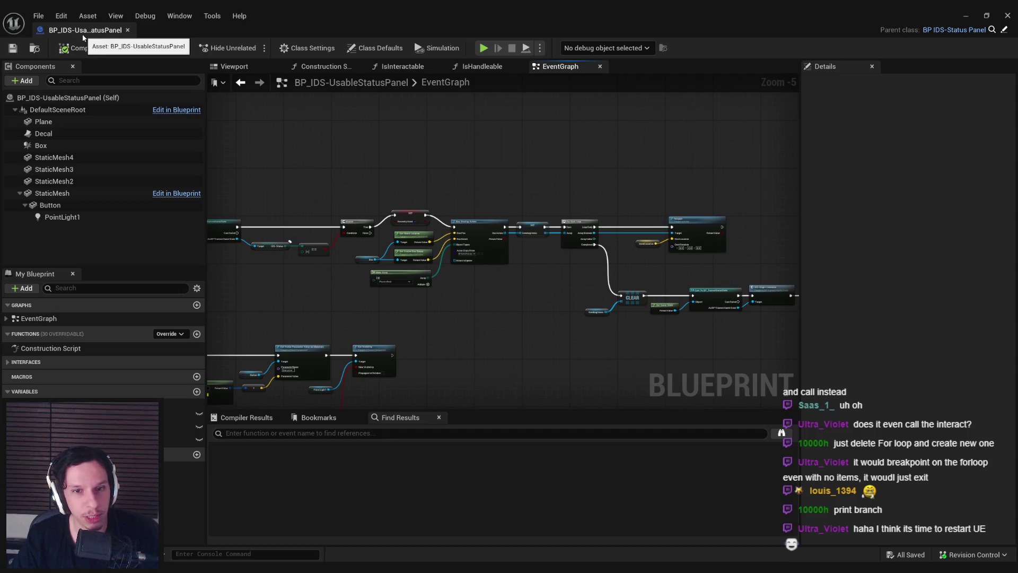
pyautogui.hotkey('alt', 'Tab')
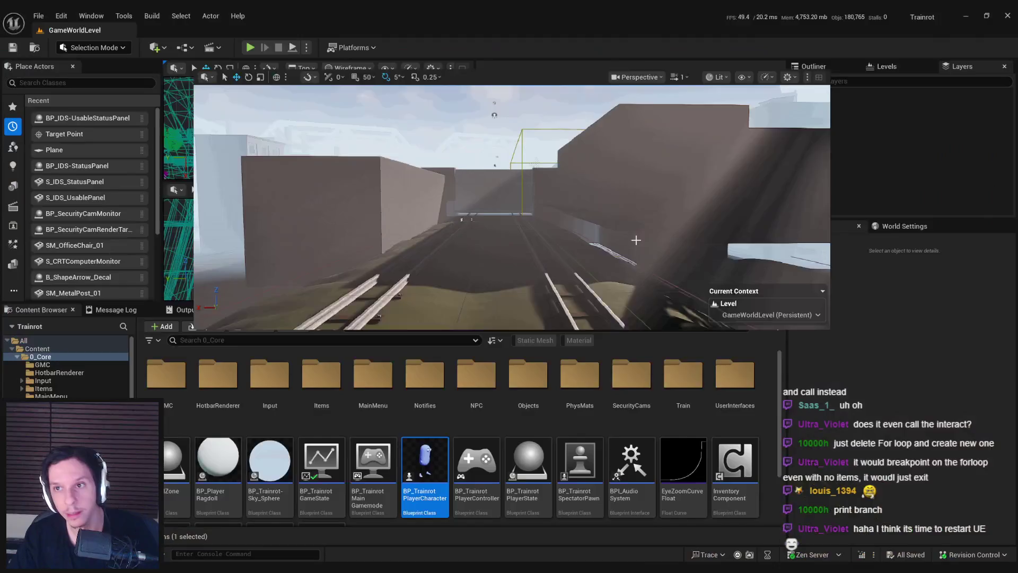
pyautogui.hotkey('alt', 'Tab')
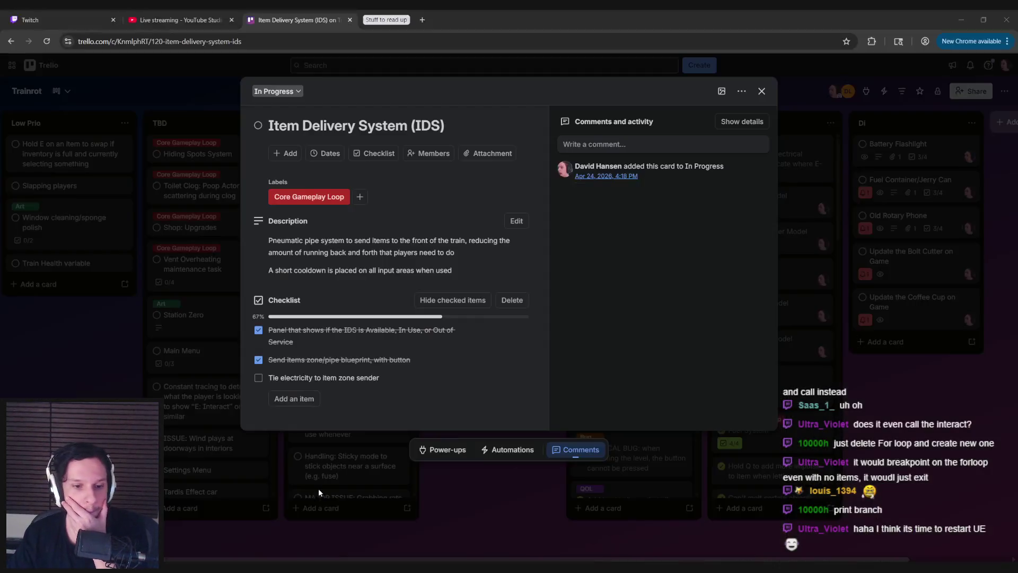
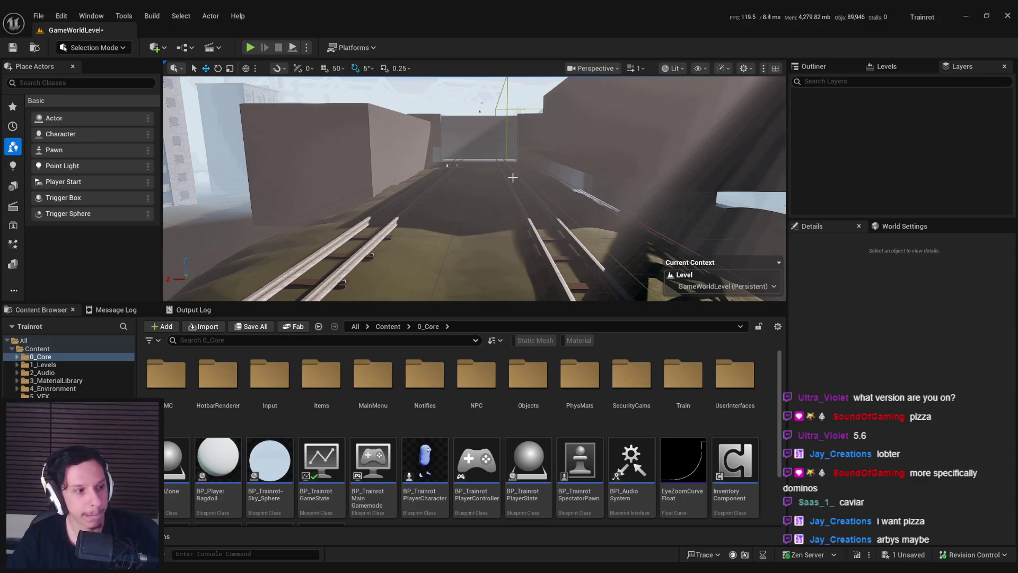
# Step: Fly the fullscreen viewport camera into the station interior and start a Play-In-Editor session
pyautogui.press('F11')
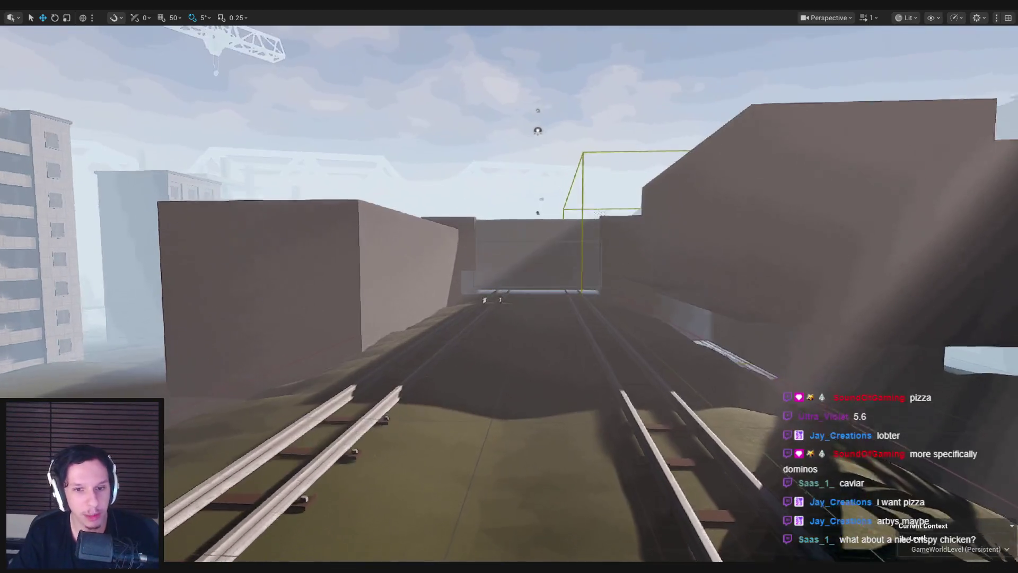
pyautogui.press('w')
pyautogui.scroll(2, 509, 286)
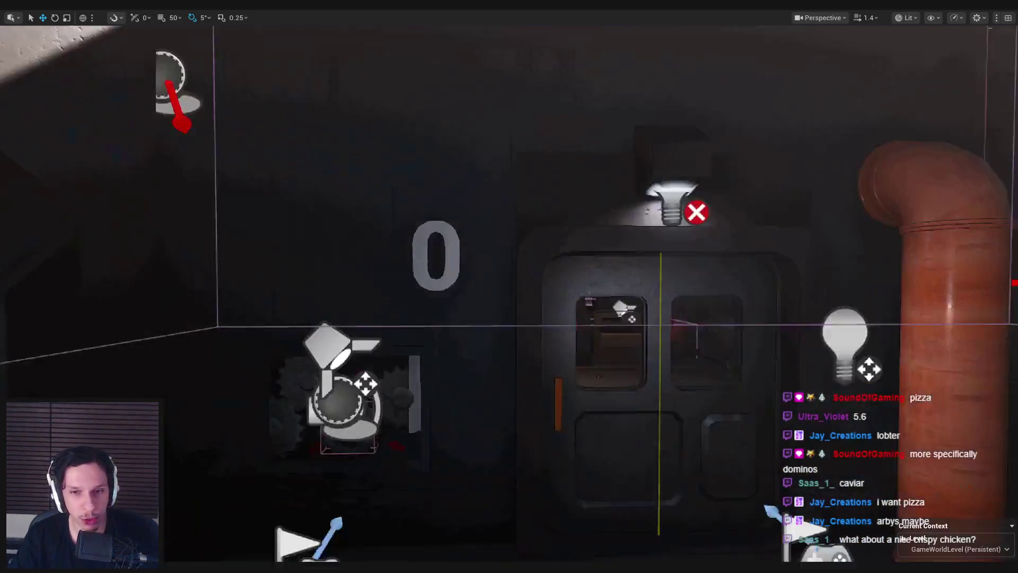
pyautogui.hotkey('alt', 'p')
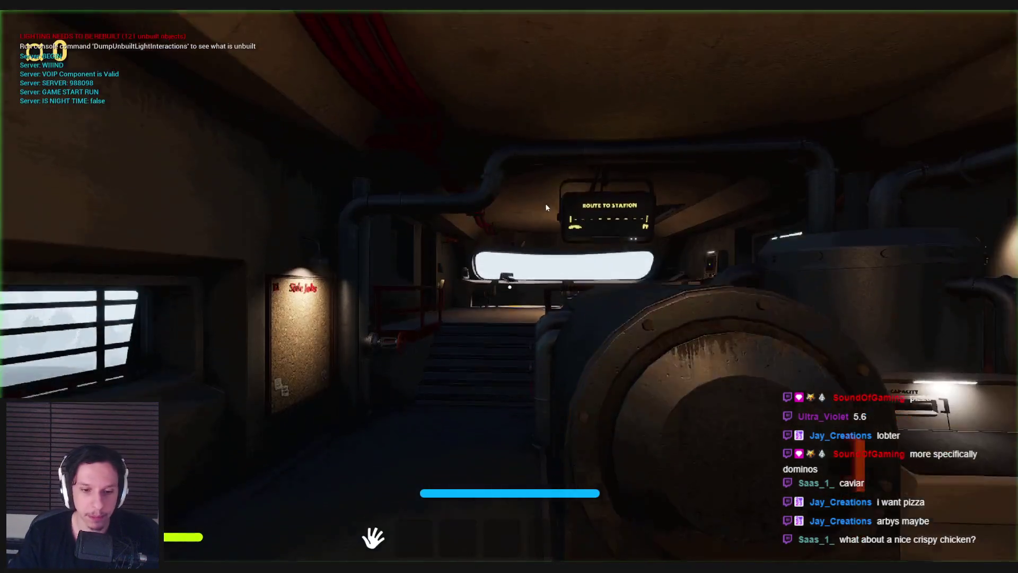
# Step: Walk up the stairs, press the console button, and open the door into the office
pyautogui.click(546, 207)
pyautogui.press('w')
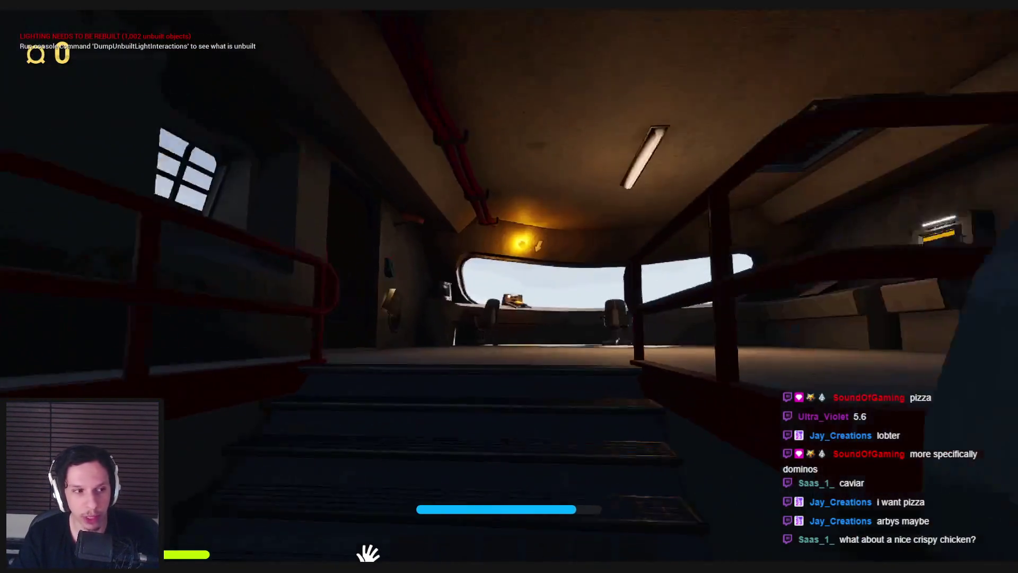
pyautogui.press('w')
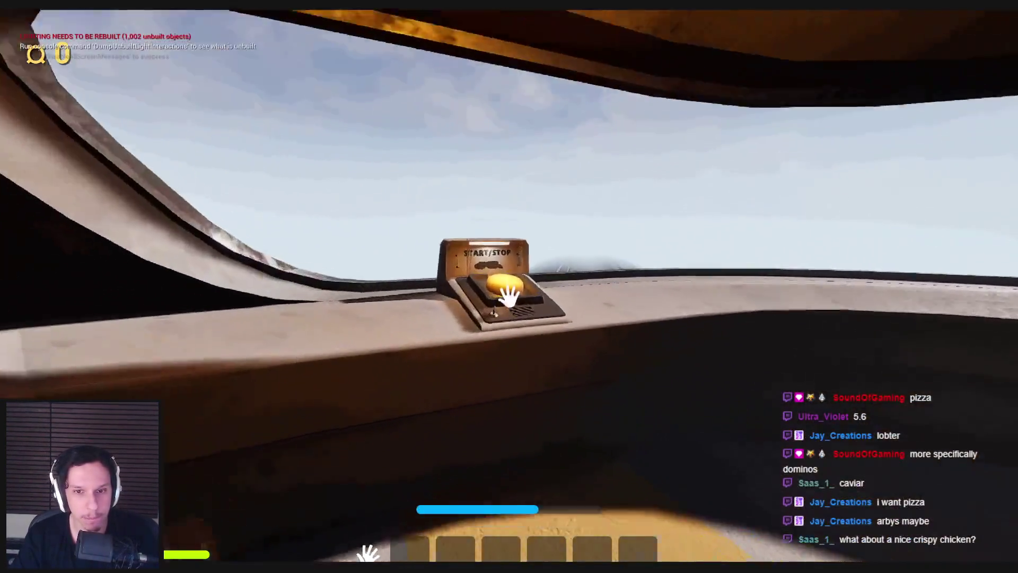
pyautogui.click(509, 295)
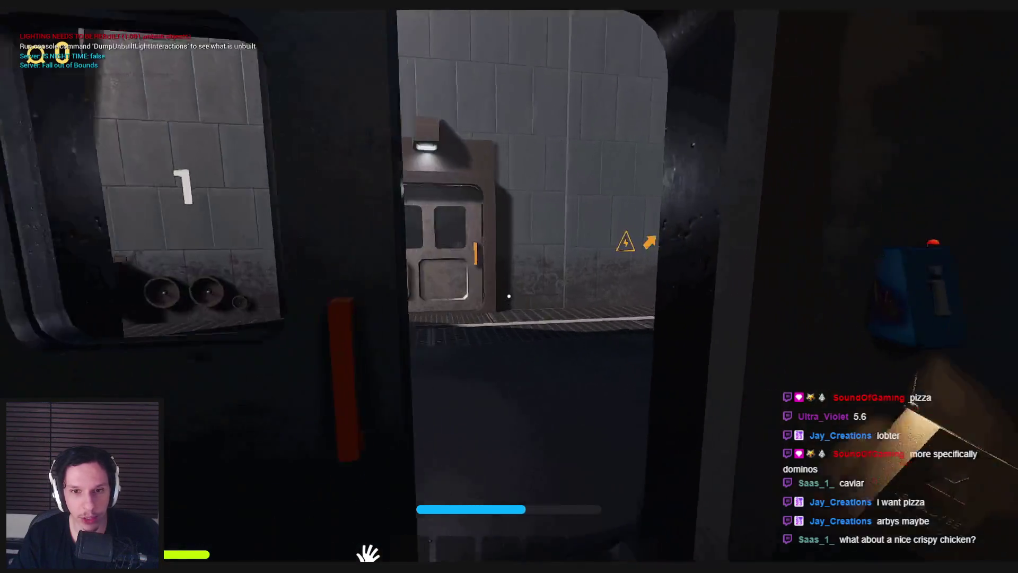
pyautogui.press('w')
pyautogui.click(509, 295)
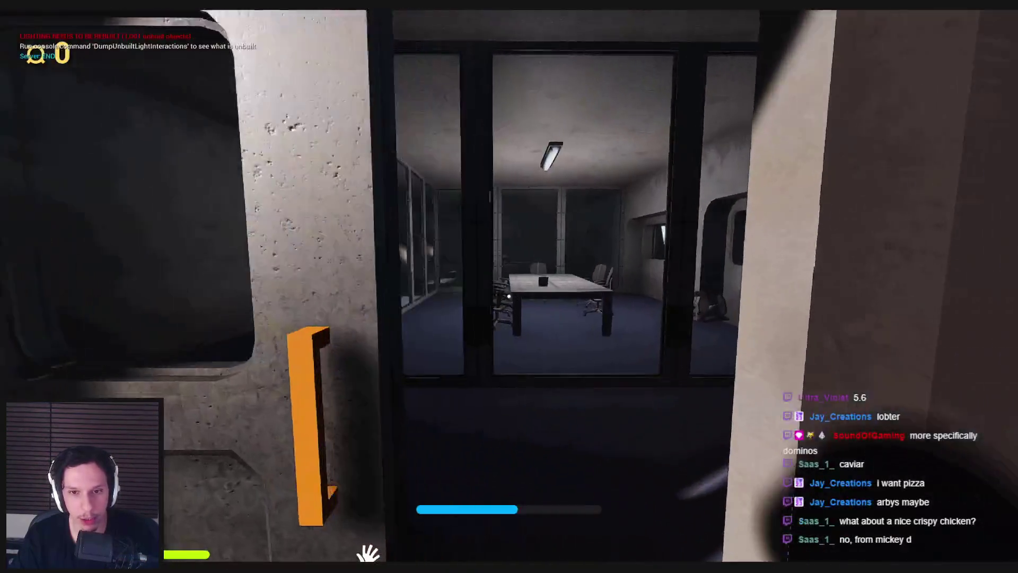
# Step: Walk through the office to the bin and set it down on the yellow floor cross
pyautogui.press('w')
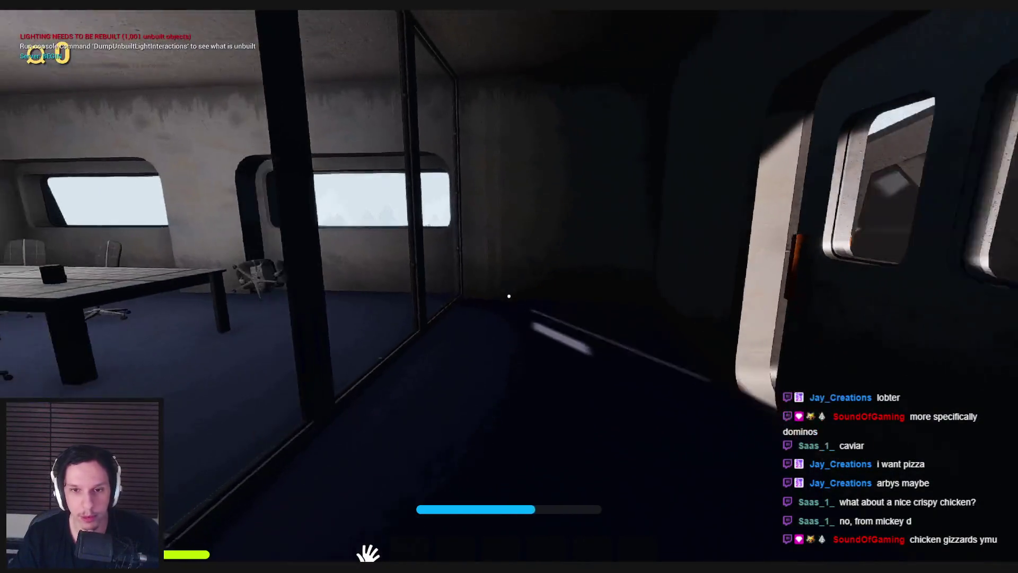
pyautogui.press('s')
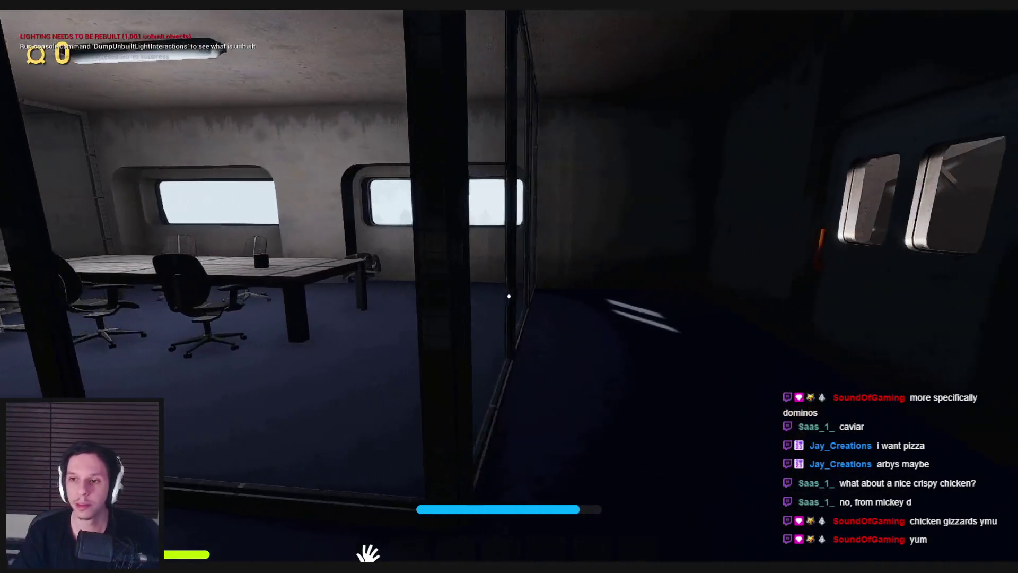
pyautogui.press('w')
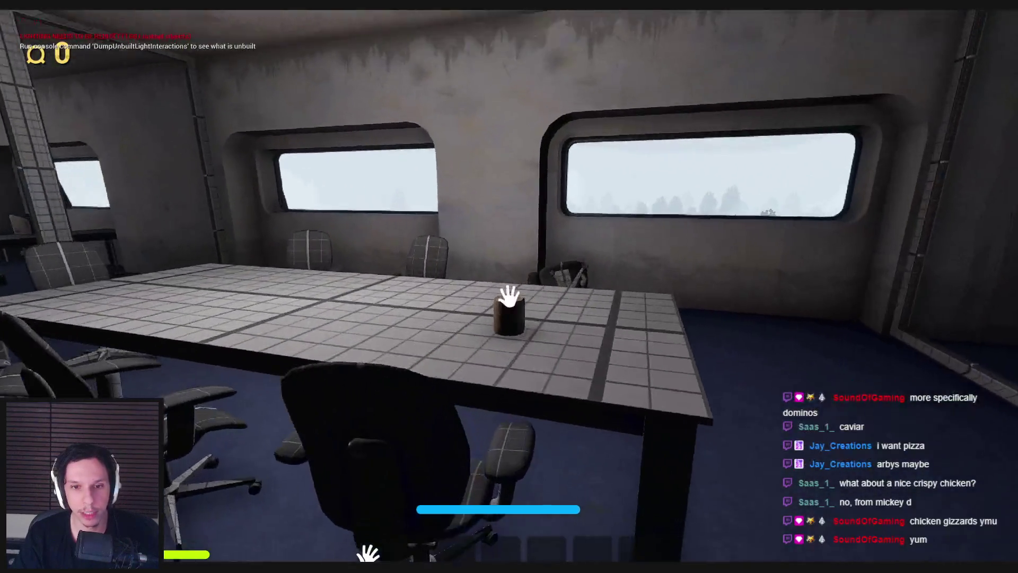
pyautogui.press('w')
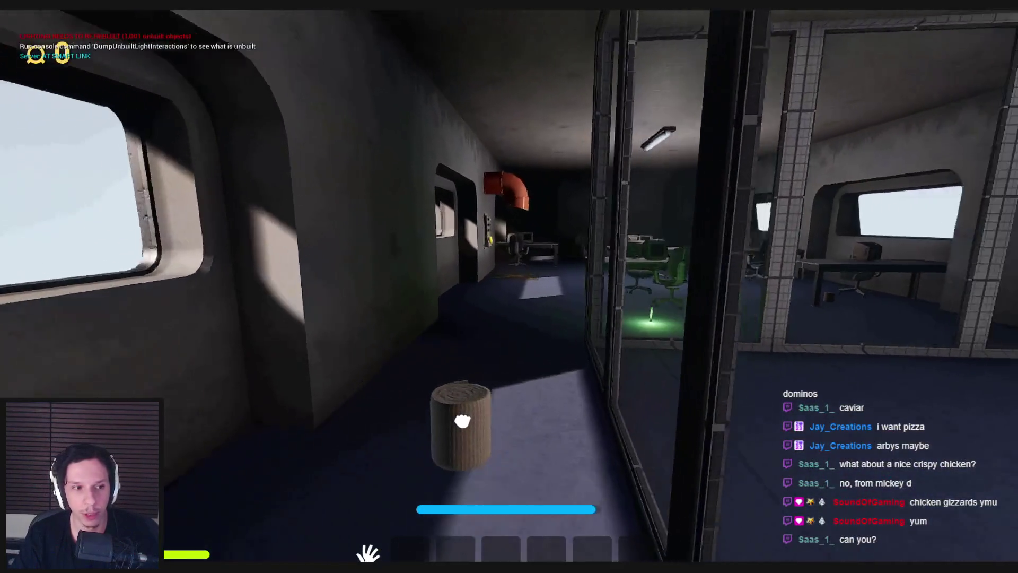
pyautogui.press('w')
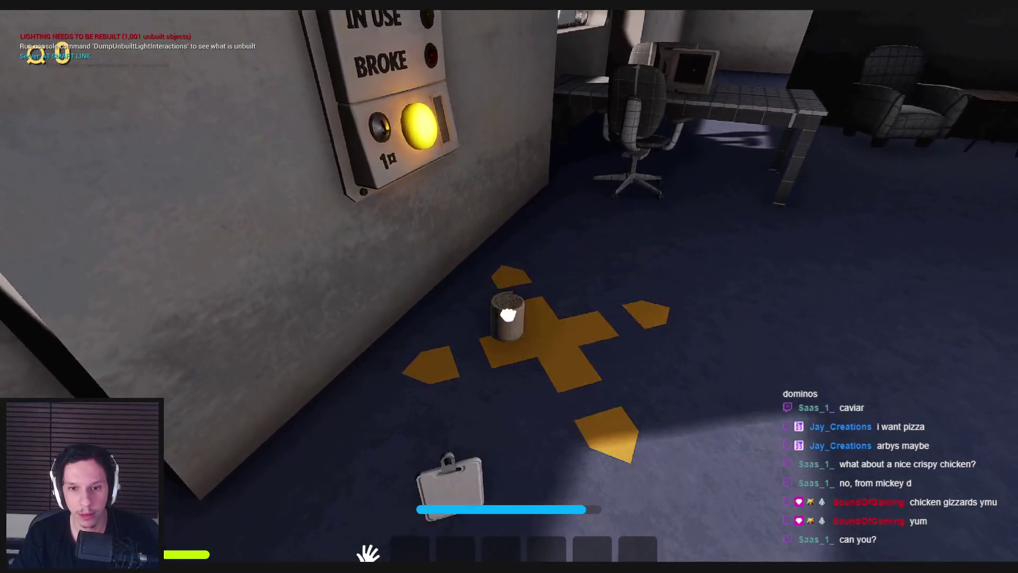
pyautogui.click(508, 315)
# Step: Look around the office, then return to the READY panel and check the floor mat
pyautogui.press('w')
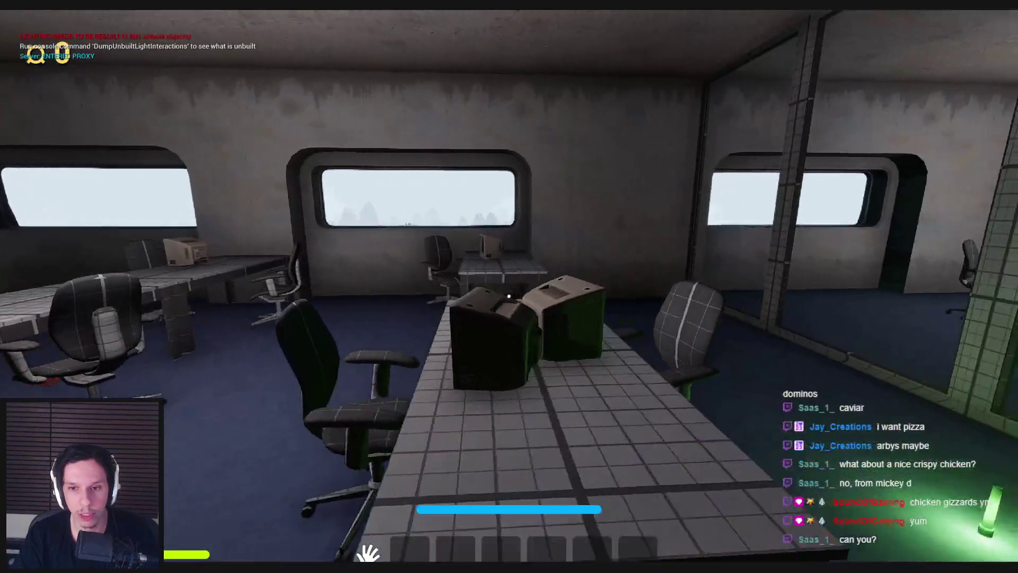
pyautogui.press('w')
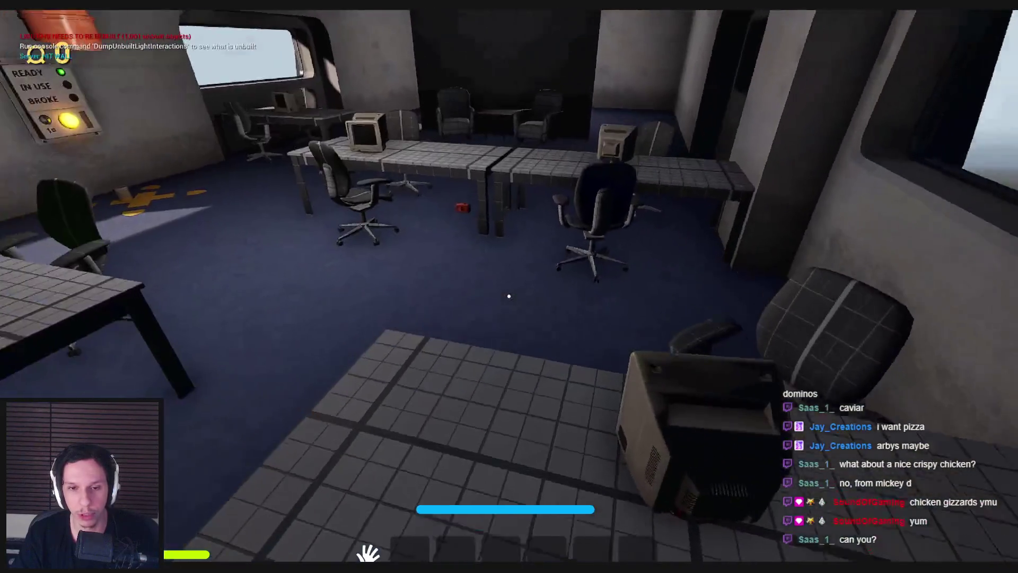
pyautogui.press('w')
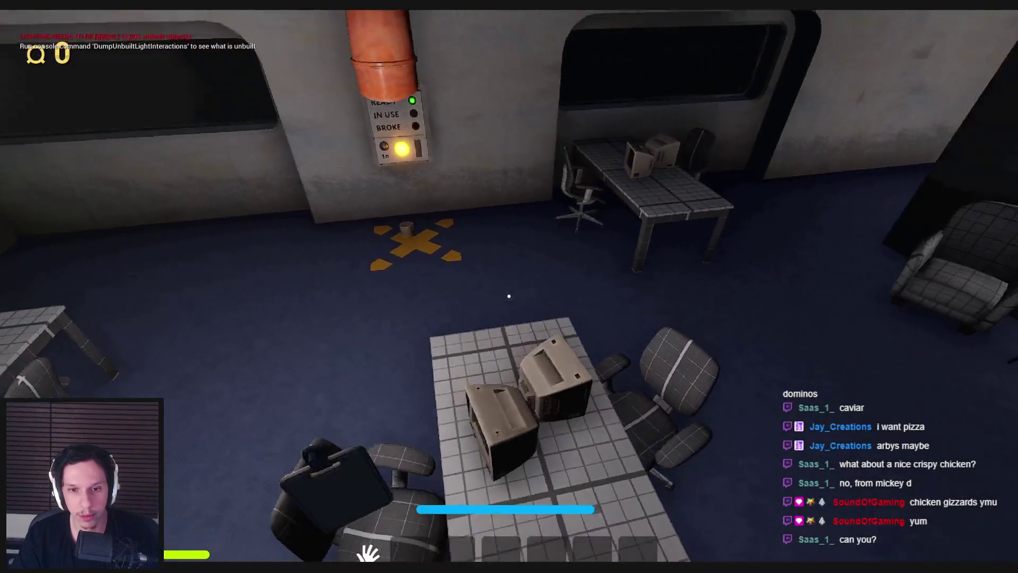
pyautogui.press('w')
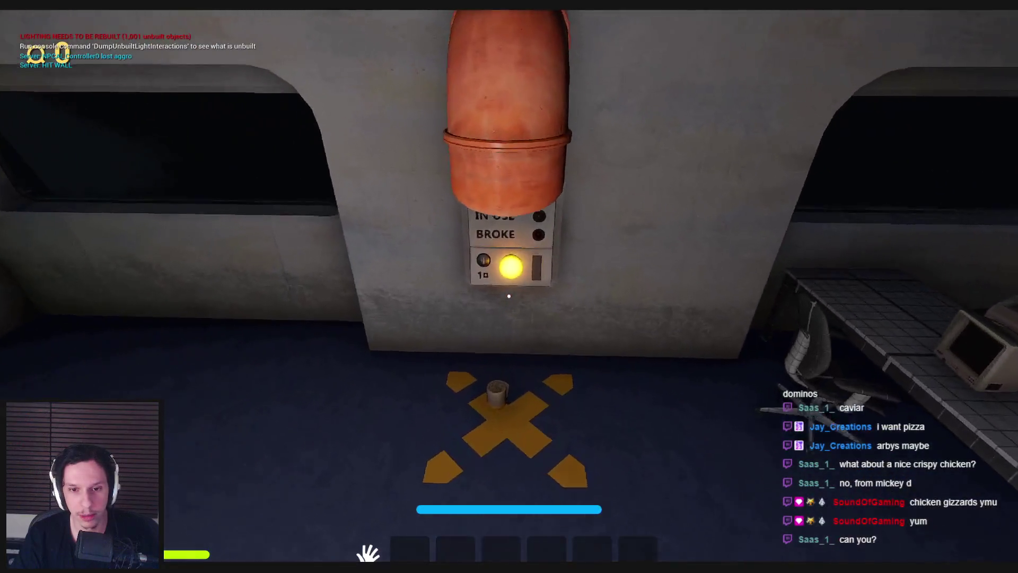
pyautogui.press('s')
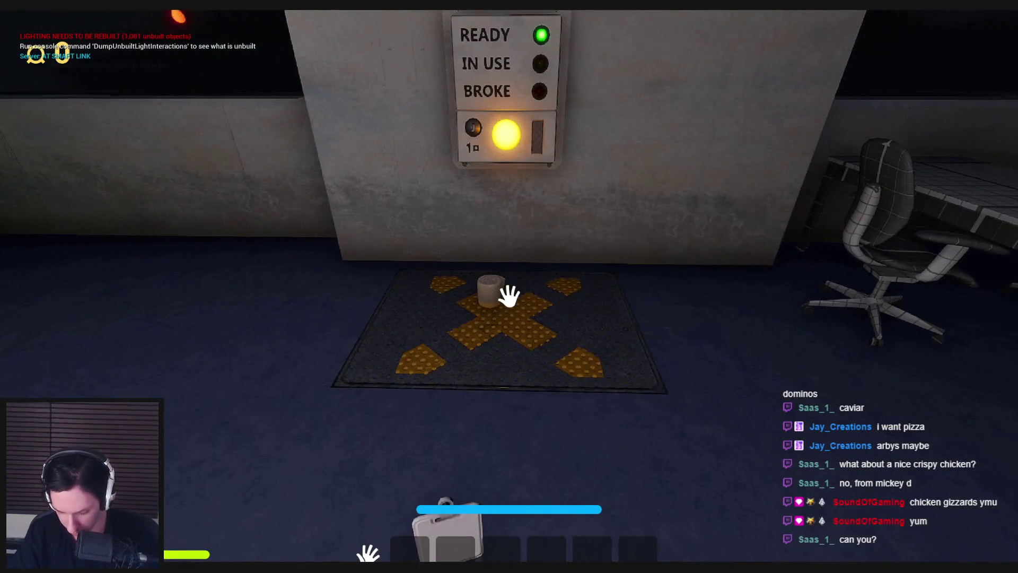
pyautogui.press('s')
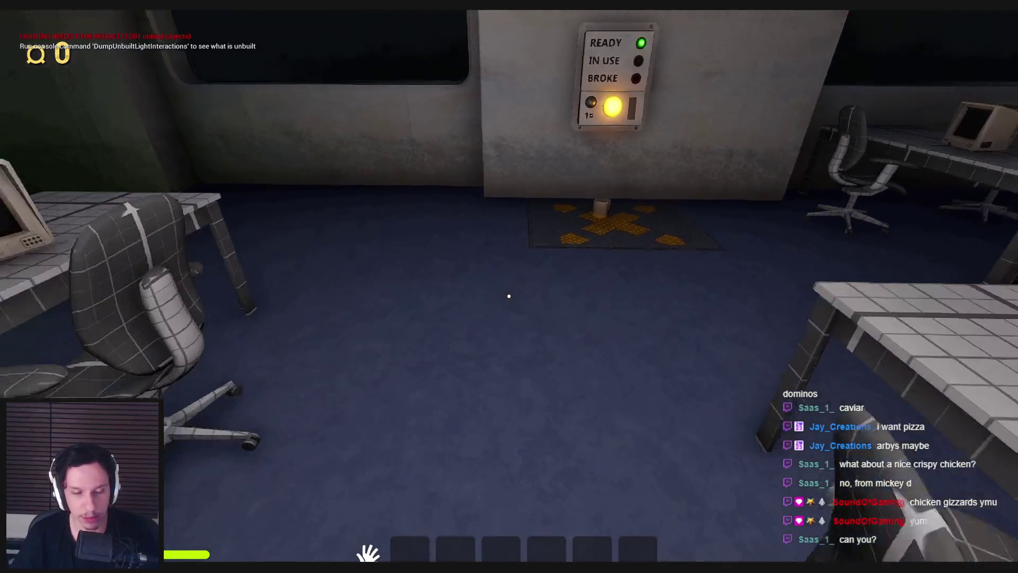
pyautogui.press('a')
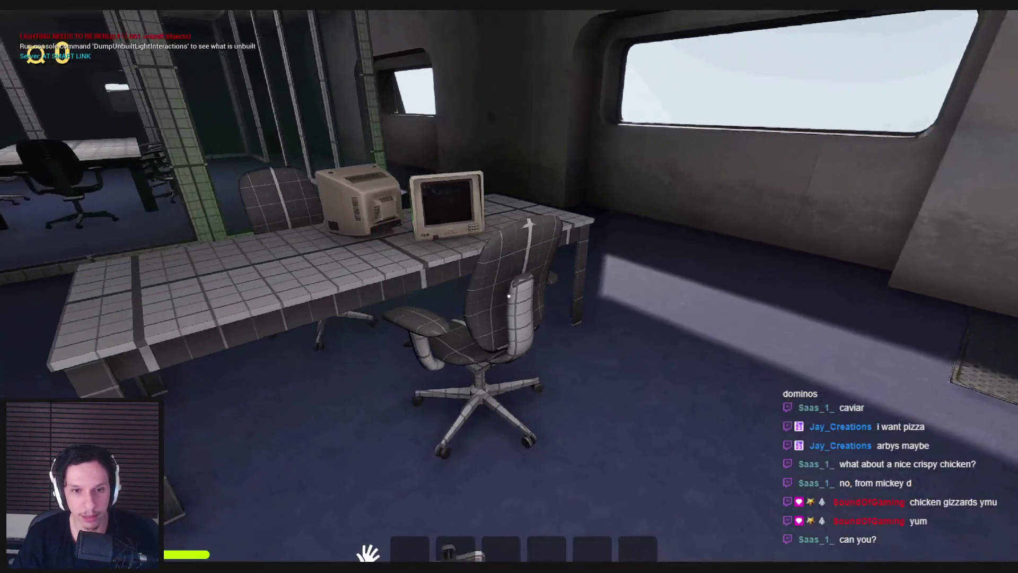
pyautogui.press('s')
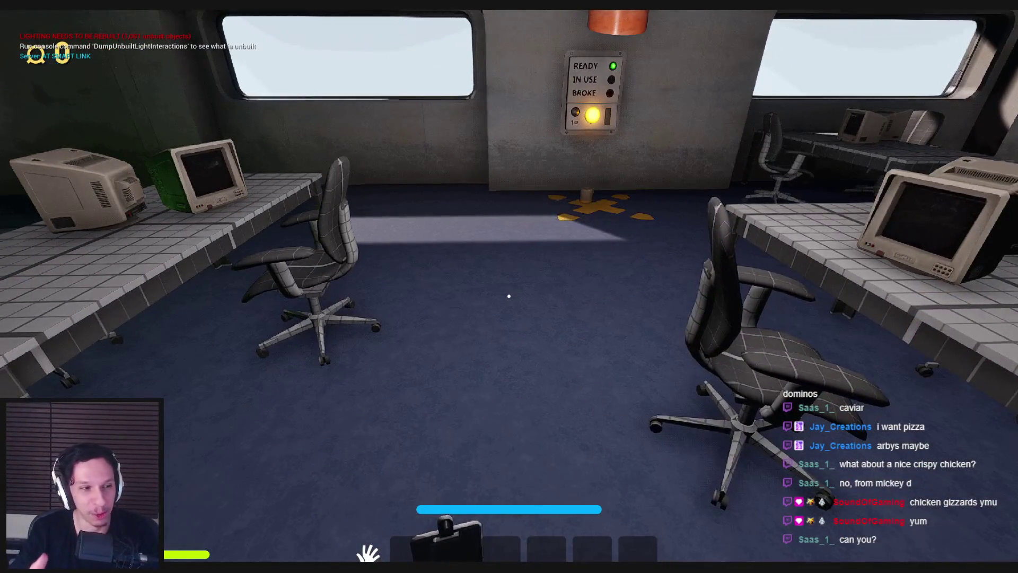
pyautogui.press('w')
pyautogui.press('a')
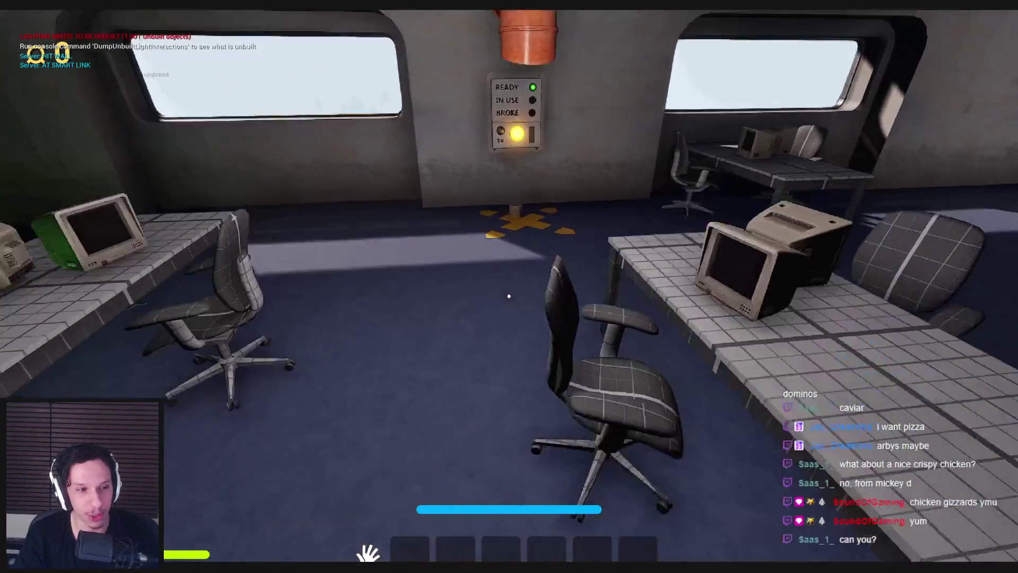
pyautogui.press('w')
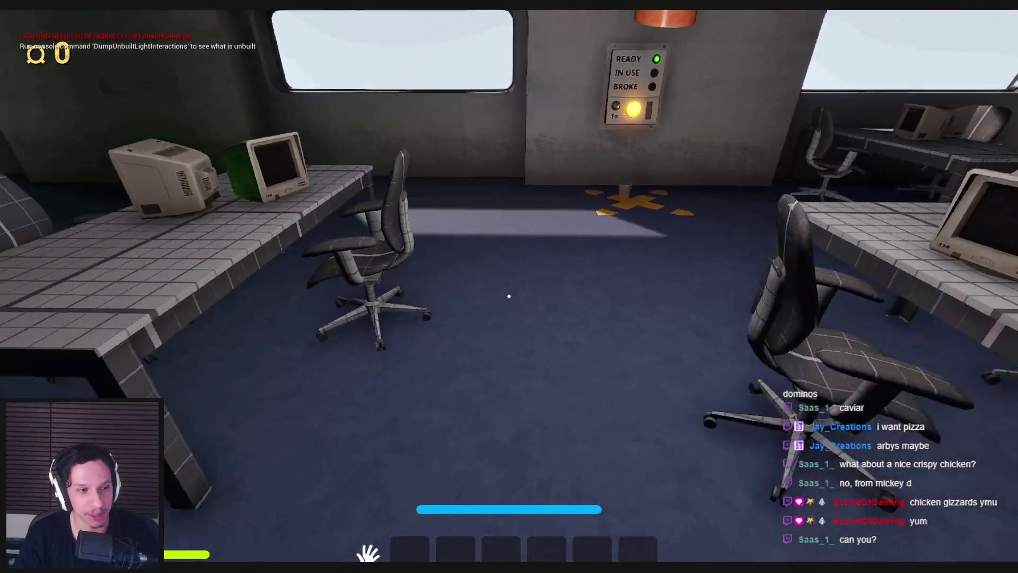
pyautogui.press('w')
pyautogui.press('a')
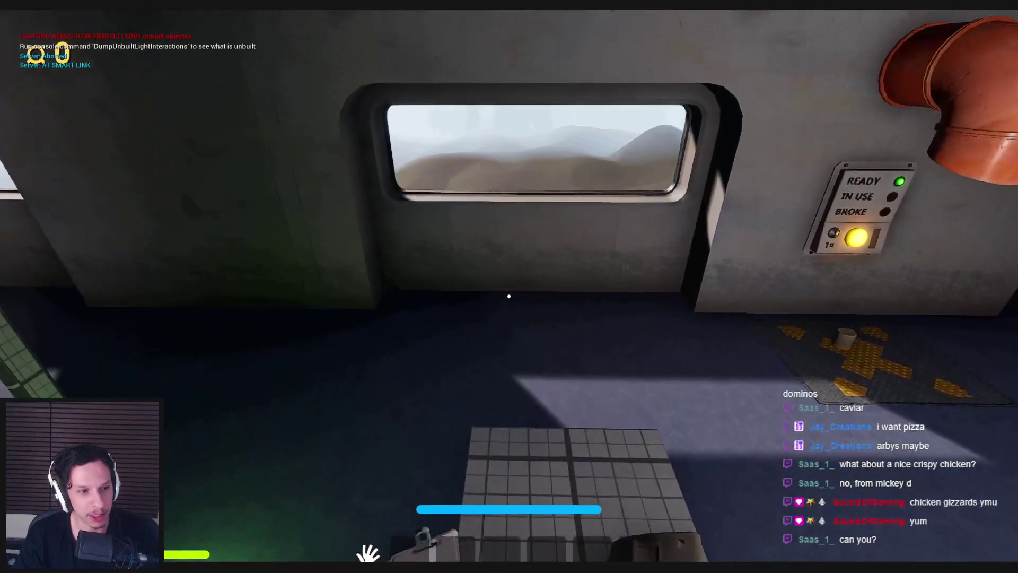
pyautogui.press('w')
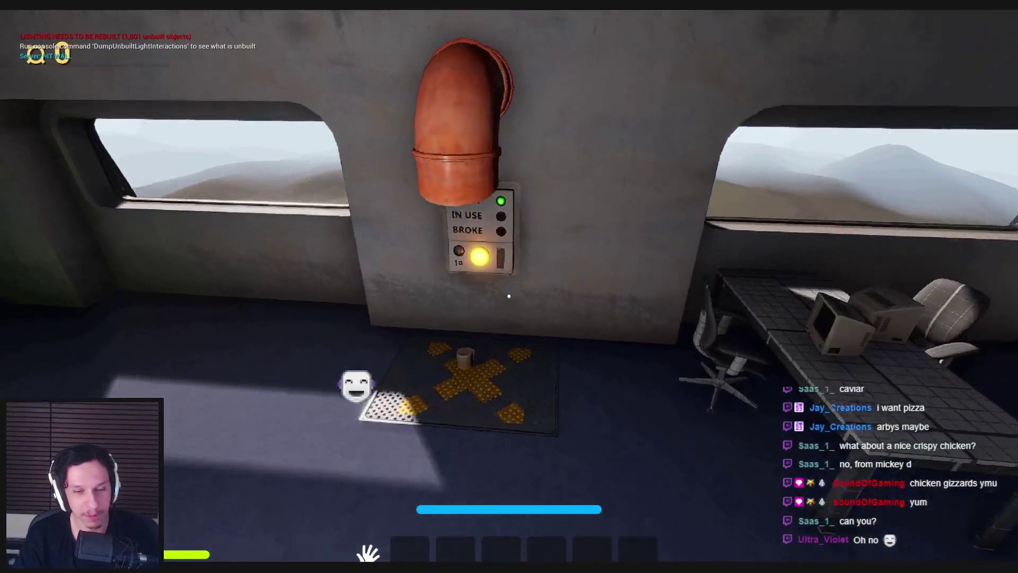
# Step: Press the panel's button, then back away toward the fire extinguishers
pyautogui.click(509, 296)
pyautogui.press('s')
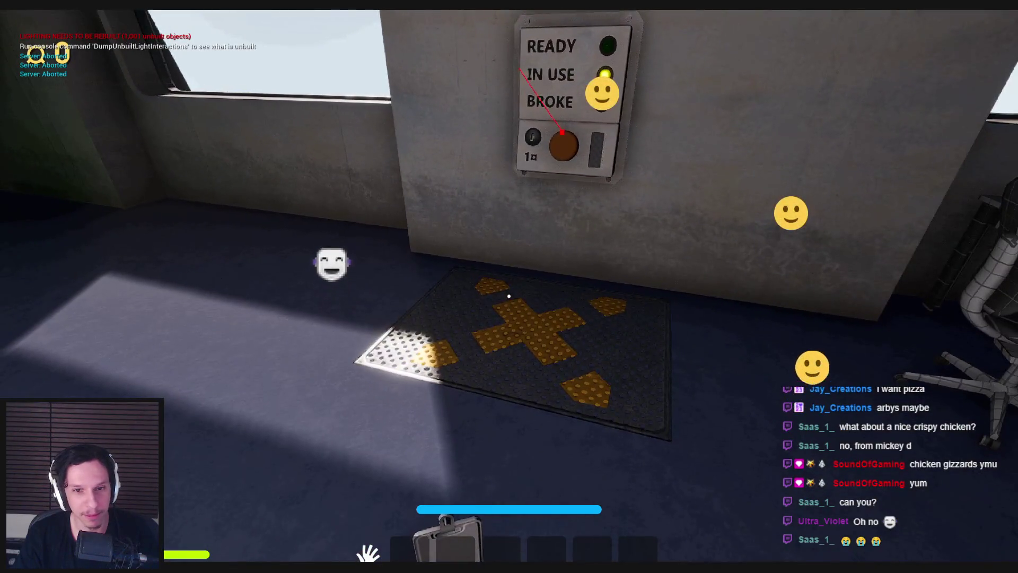
pyautogui.press('d')
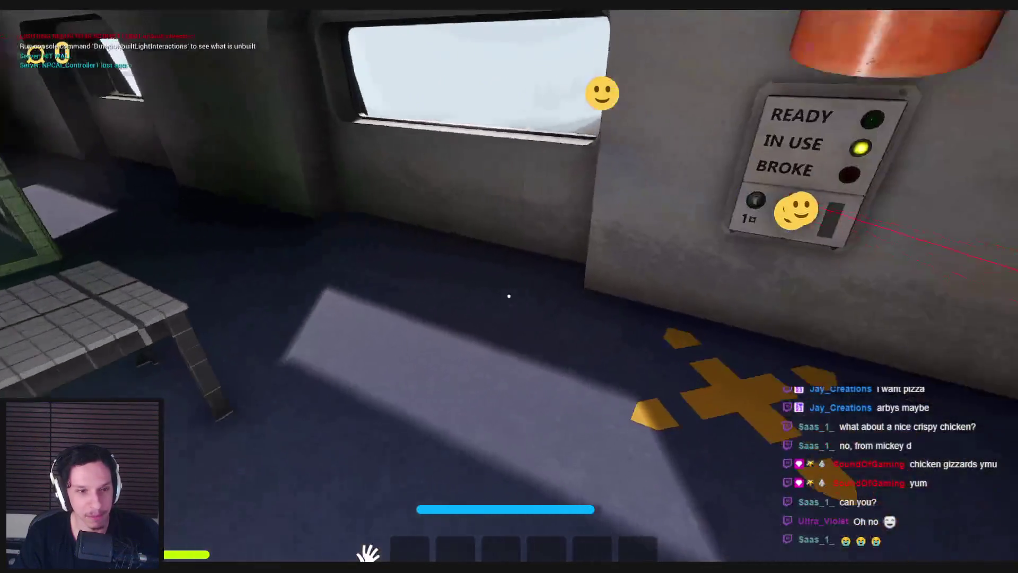
pyautogui.press('s')
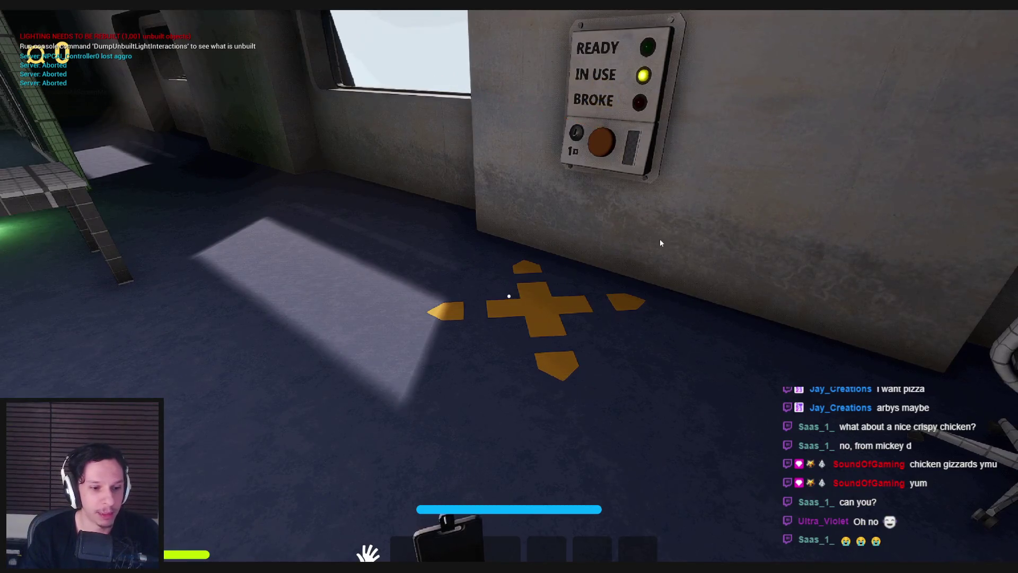
pyautogui.press('a')
# Step: Carry two fire extinguishers over and drop them onto the mat
pyautogui.click(509, 296)
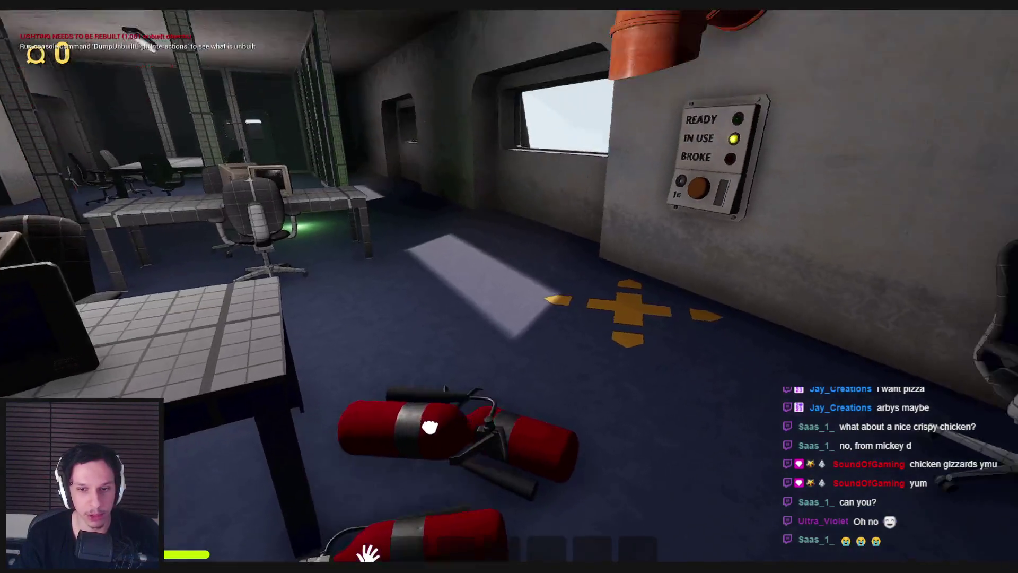
pyautogui.press('w')
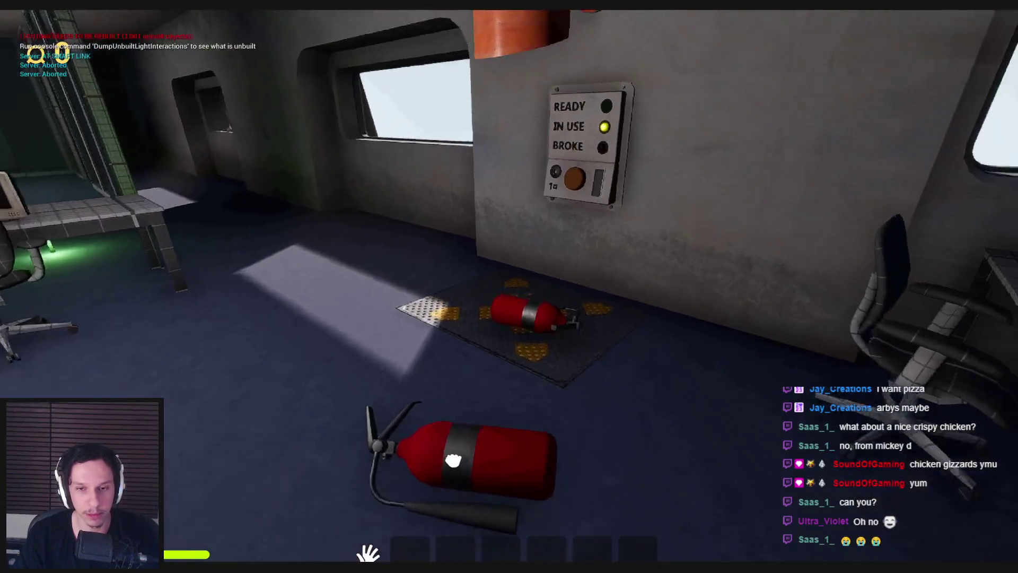
pyautogui.click(508, 296)
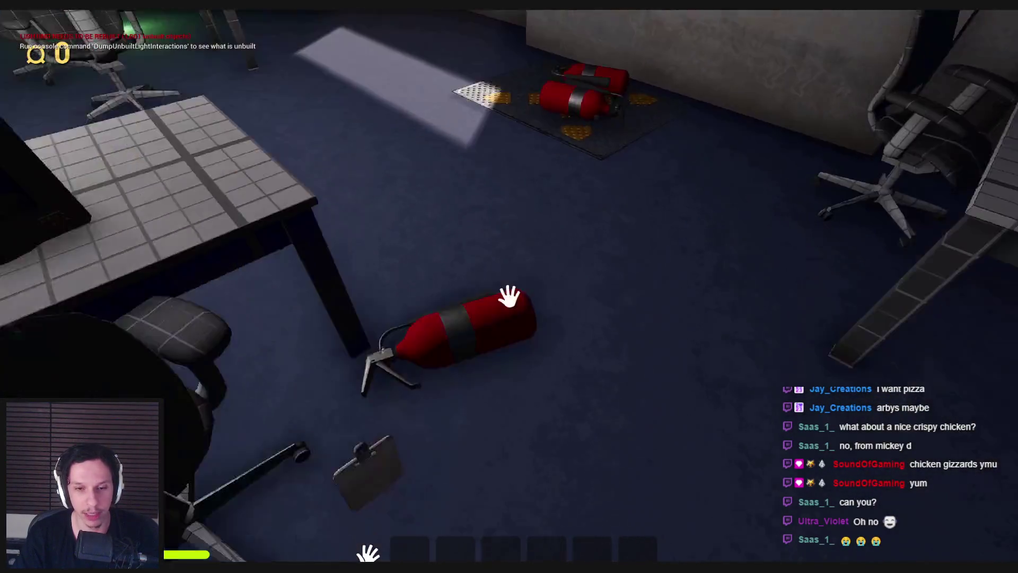
pyautogui.click(509, 291)
pyautogui.press('w')
pyautogui.click(461, 333)
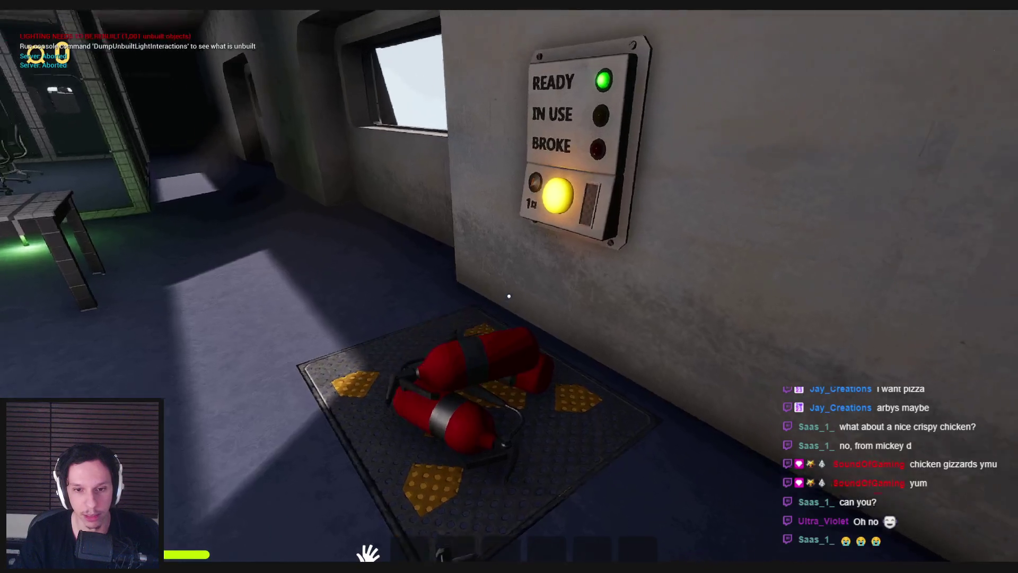
# Step: Press the panel with the extinguishers on the mat, watch it reset, then stop playing and restore the editor layout
pyautogui.click(511, 291)
pyautogui.press('s')
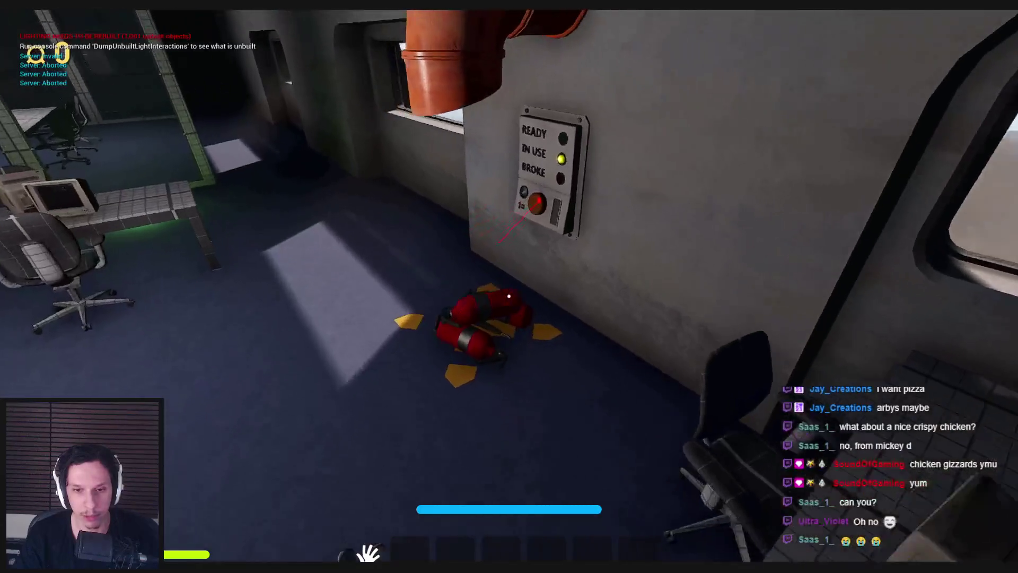
pyautogui.press('w')
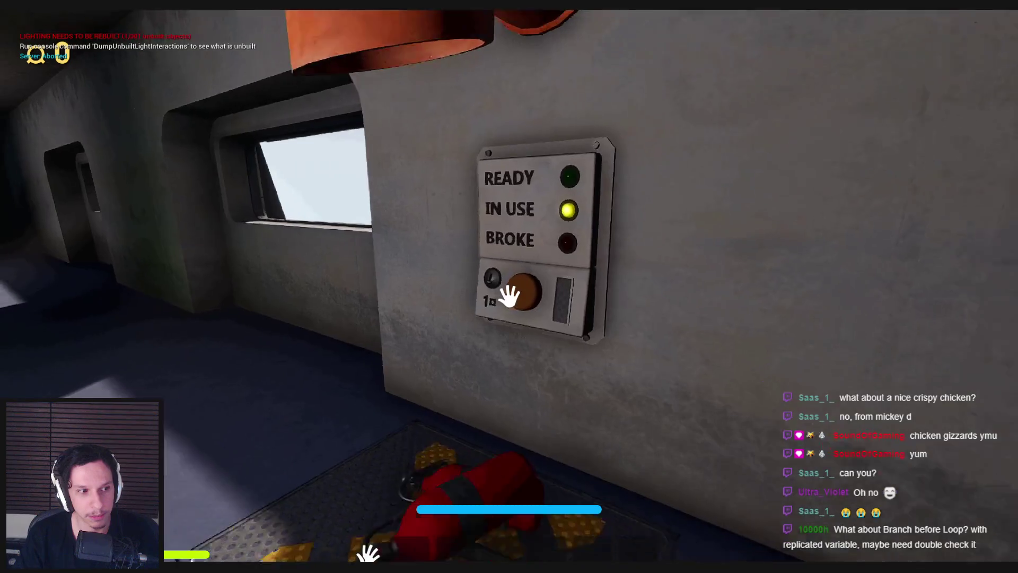
pyautogui.press('s')
pyautogui.press('w')
pyautogui.press('s')
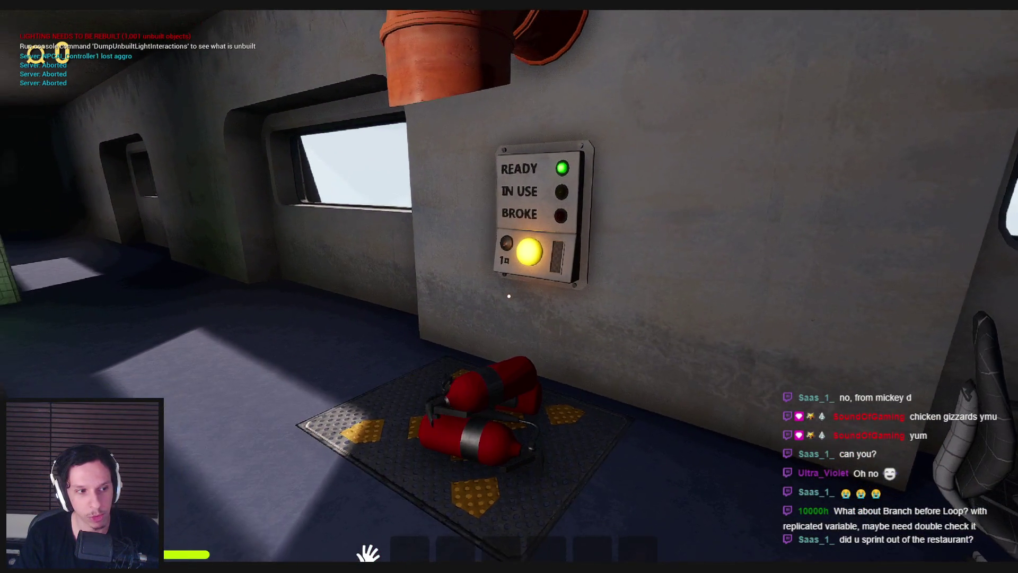
pyautogui.press('Escape')
pyautogui.press('F11')
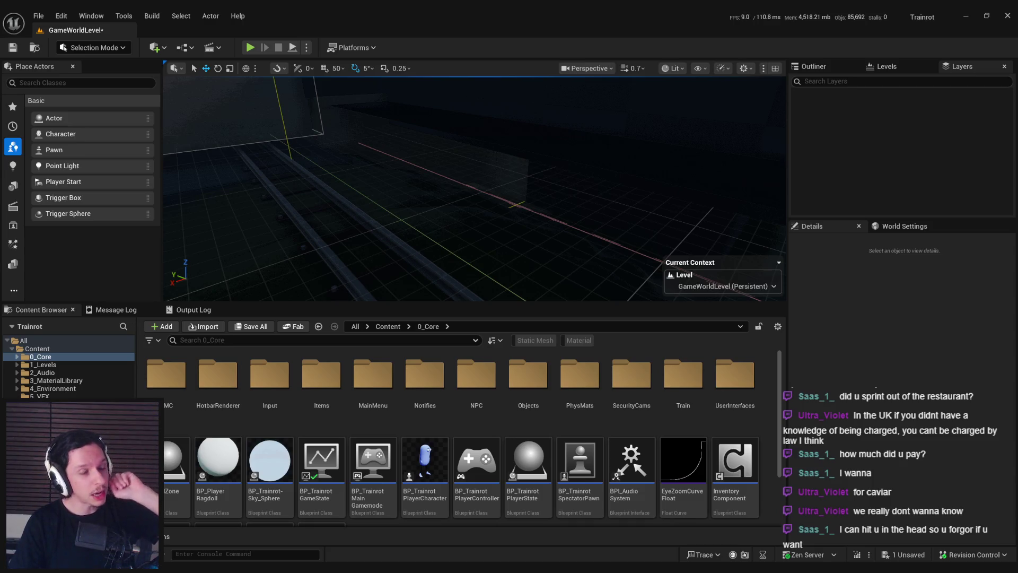
pyautogui.moveTo(386, 207); pyautogui.dragTo(340, 207)
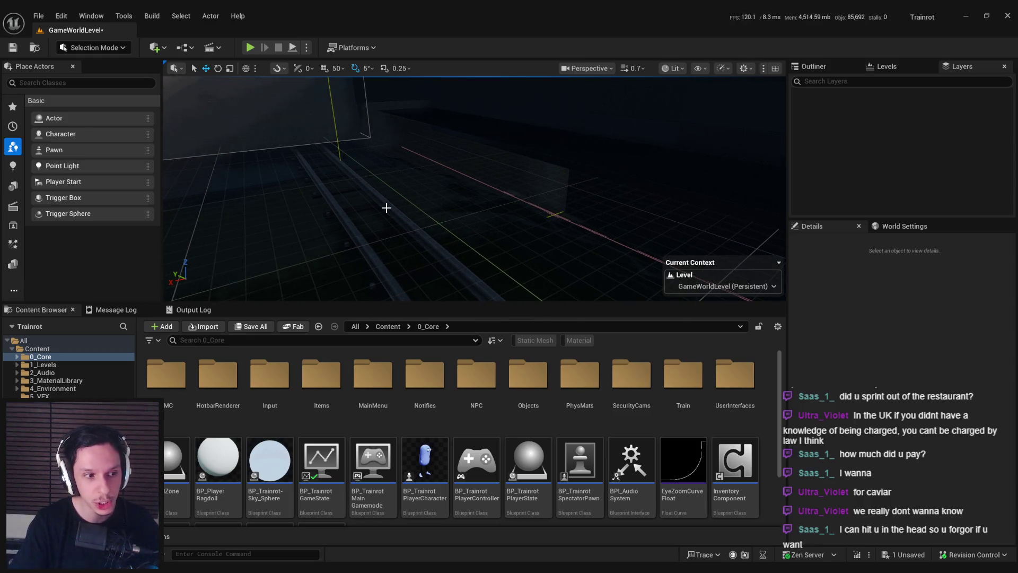
# Step: Fly over the train roof and through the engine room to the curved counter, then save the level
pyautogui.scroll(2, 339, 207)
pyautogui.press('w')
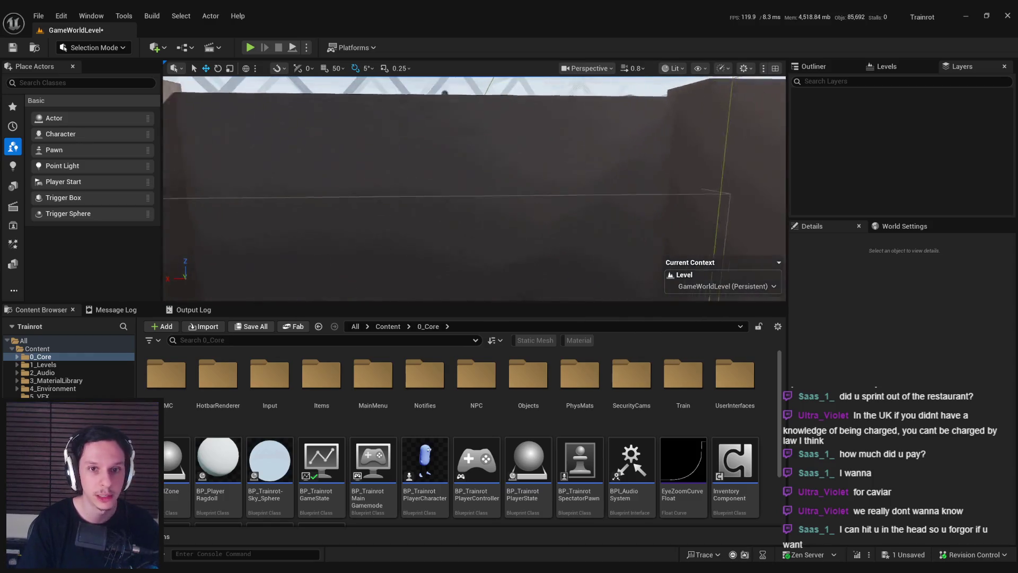
pyautogui.press('w')
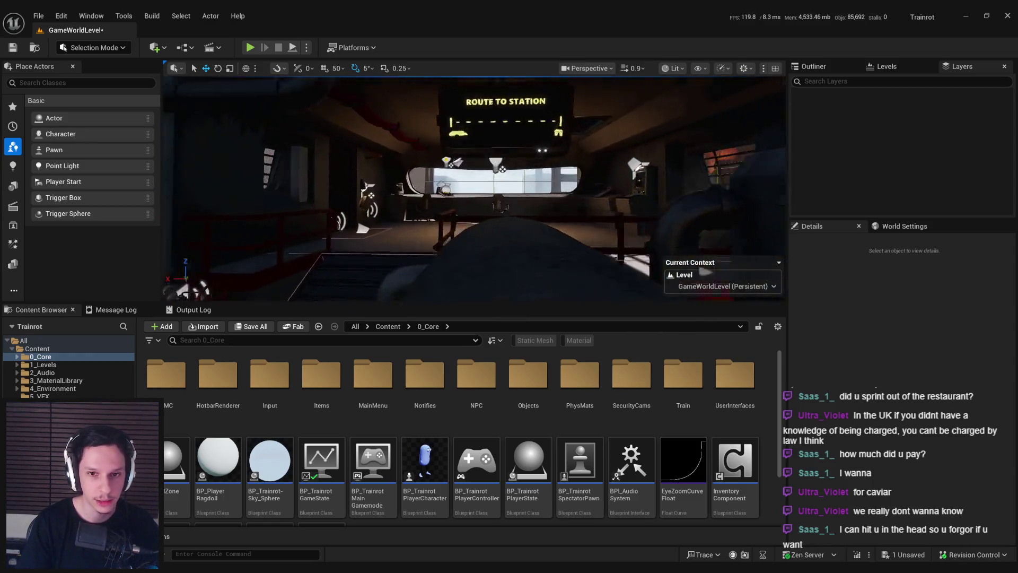
pyautogui.press('s')
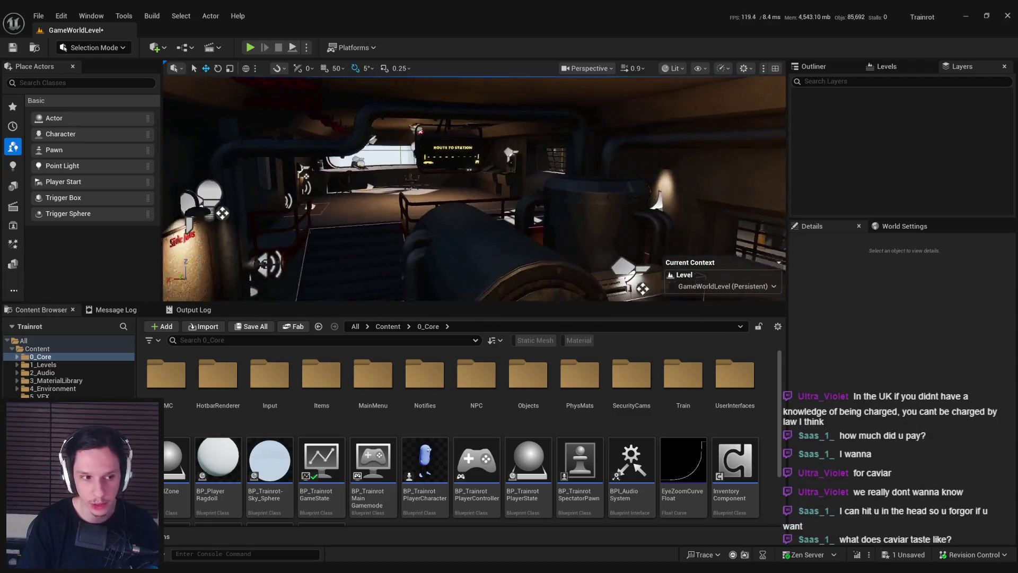
pyautogui.press('w')
pyautogui.scroll(-5, 392, 208)
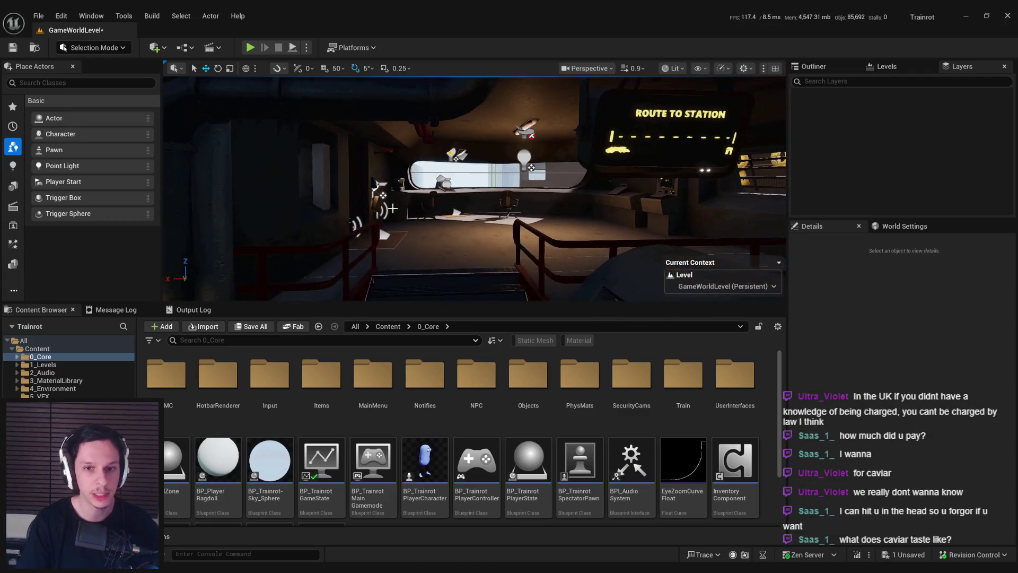
pyautogui.hotkey('ctrl', 's')
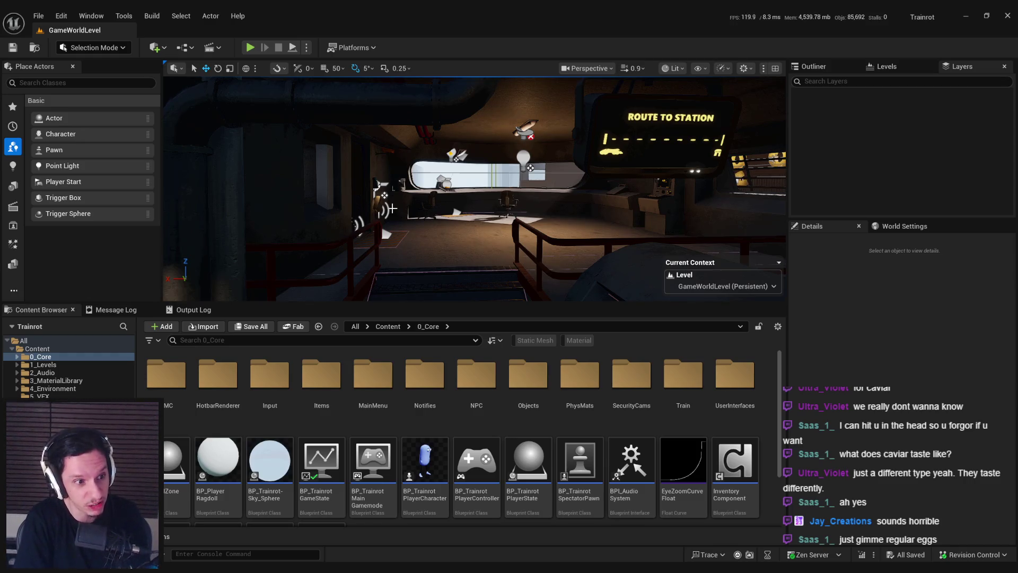
# Step: Fly through the ROUTE TO STATION room, chair room and Side Jobs board room to inspect them
pyautogui.moveTo(392, 209)
pyautogui.mouseDown()
pyautogui.moveTo(392, 149)
pyautogui.moveTo(392, 180)
pyautogui.mouseUp()
pyautogui.moveTo(479, 205)
pyautogui.mouseDown()
pyautogui.moveTo(478, 197)
pyautogui.moveTo(478, 206)
pyautogui.mouseUp()
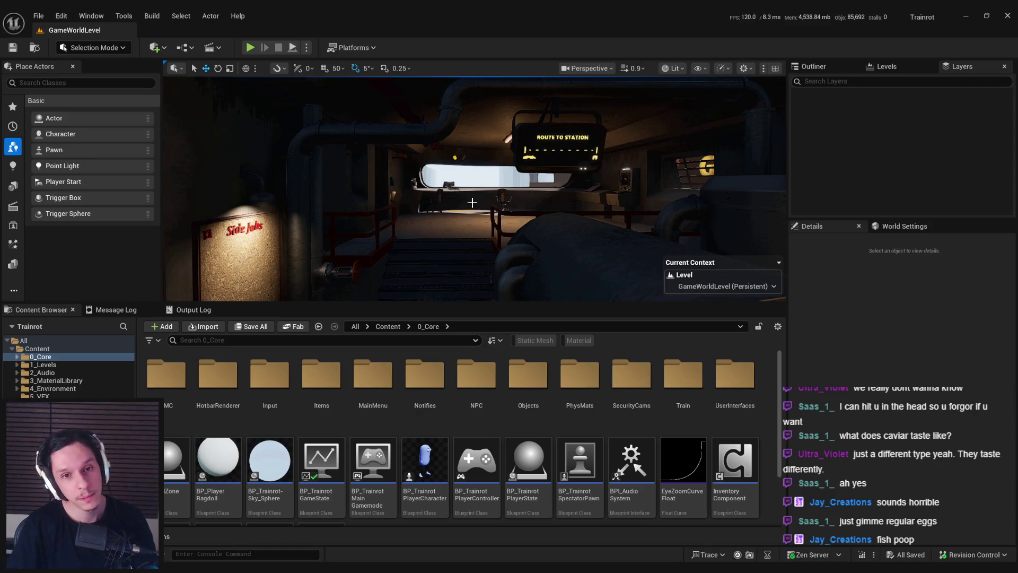
pyautogui.press('w')
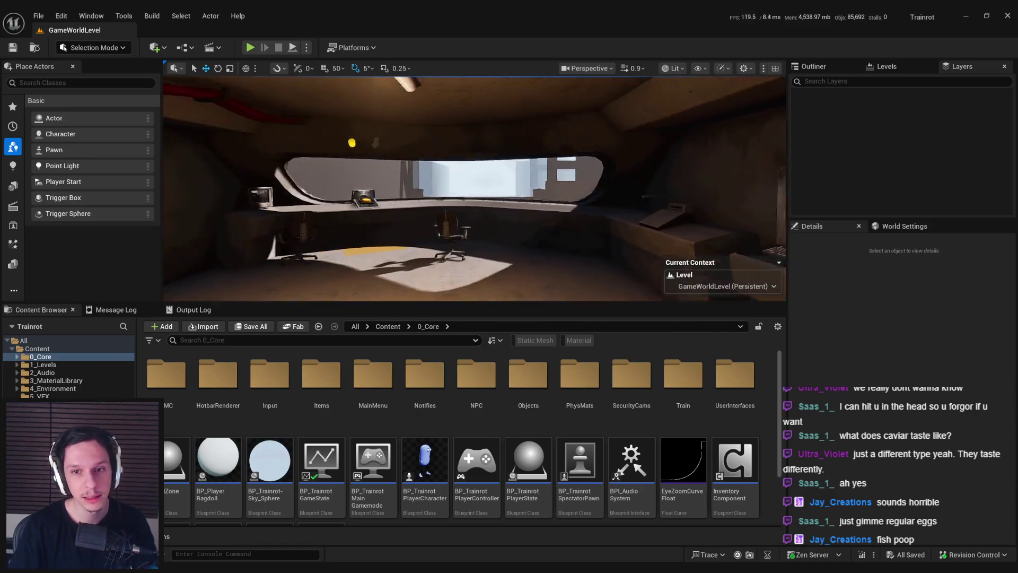
pyautogui.press('w')
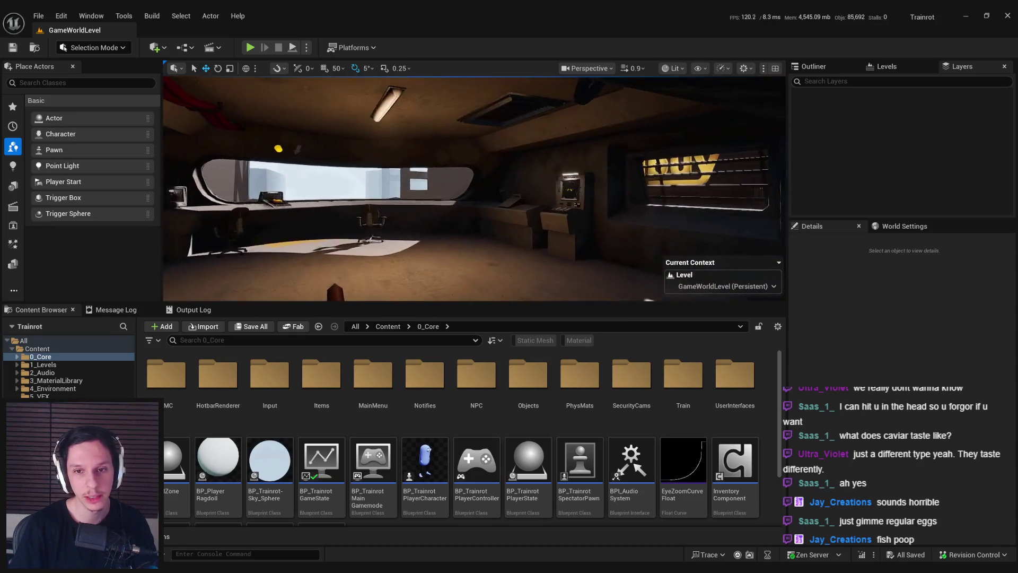
pyautogui.press('w')
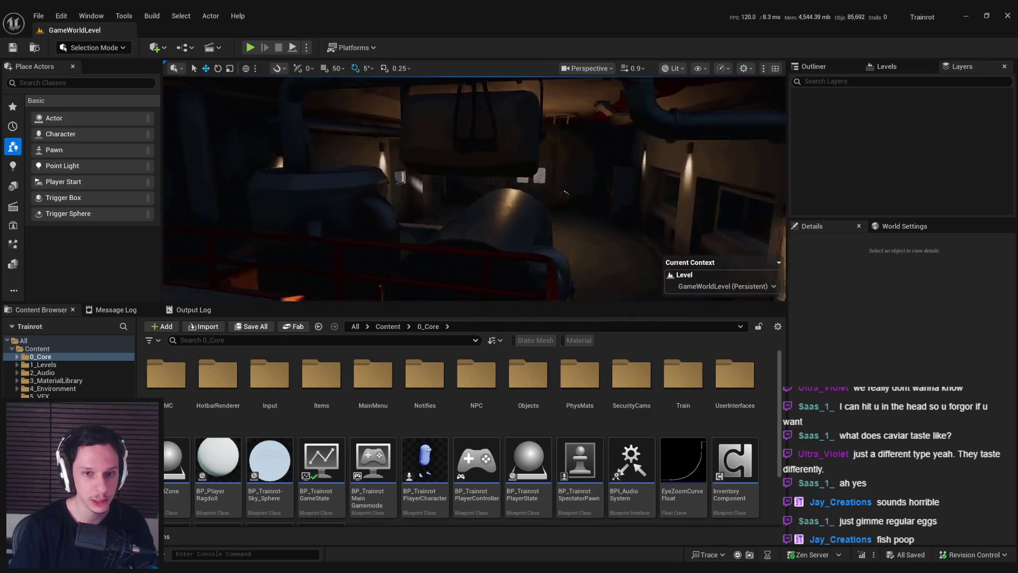
pyautogui.press('s')
pyautogui.press('w')
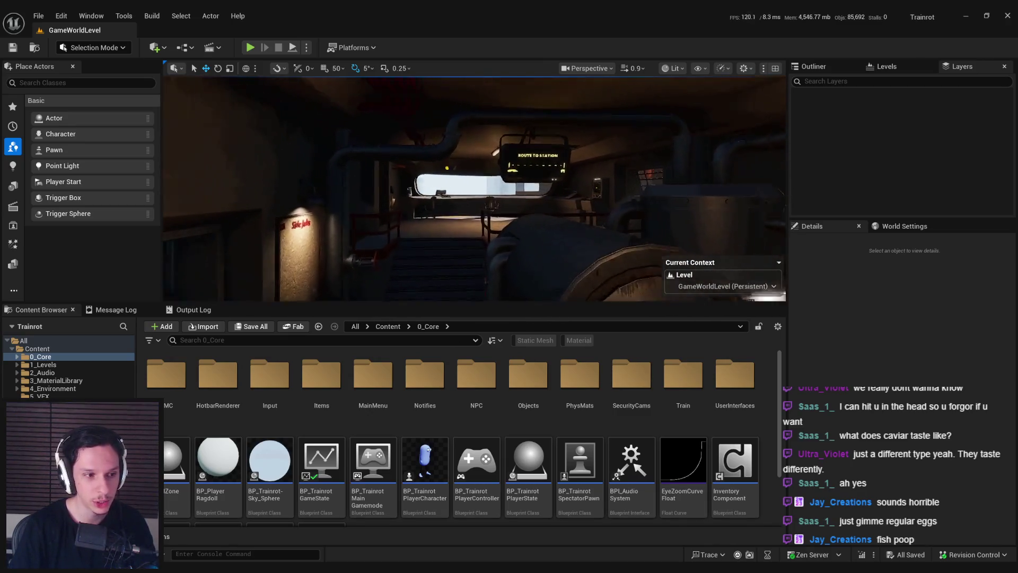
pyautogui.press('s')
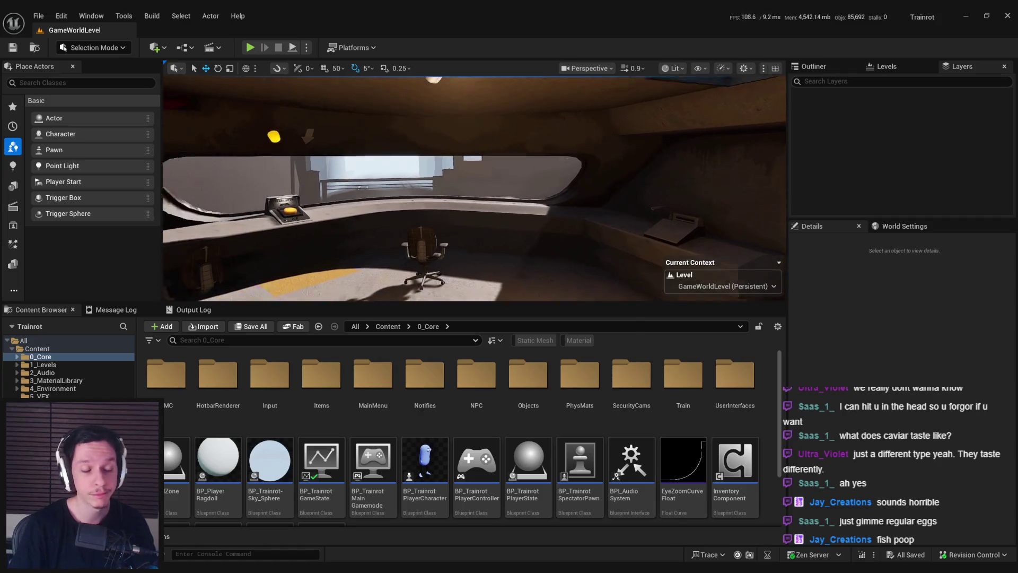
pyautogui.press('s')
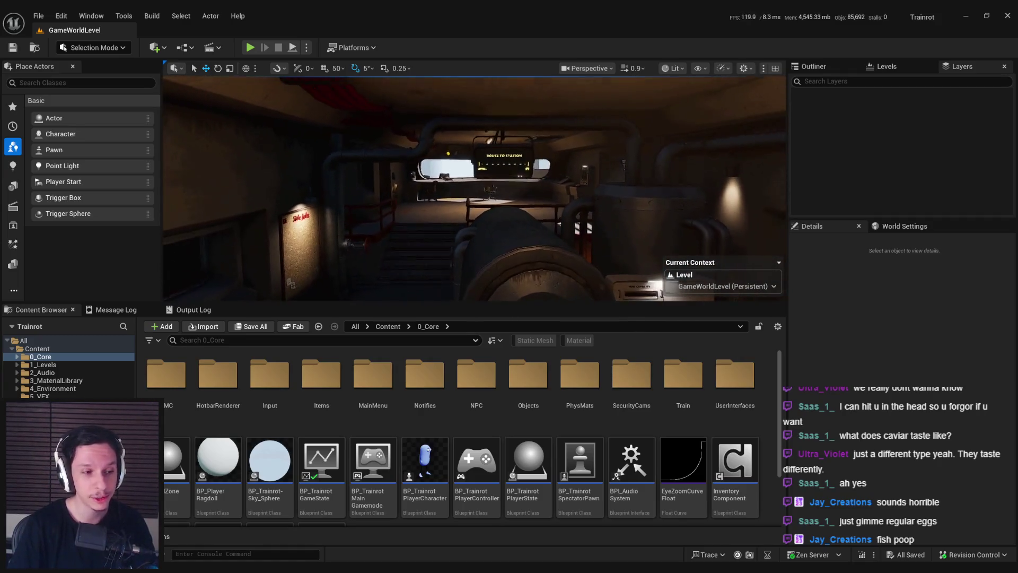
pyautogui.press('w')
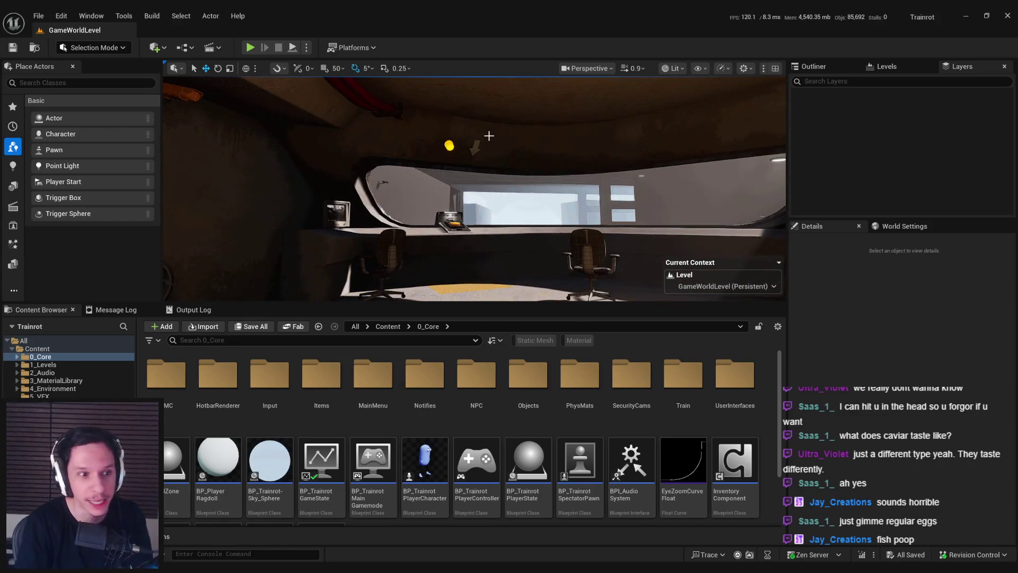
pyautogui.press('w')
pyautogui.press('w')
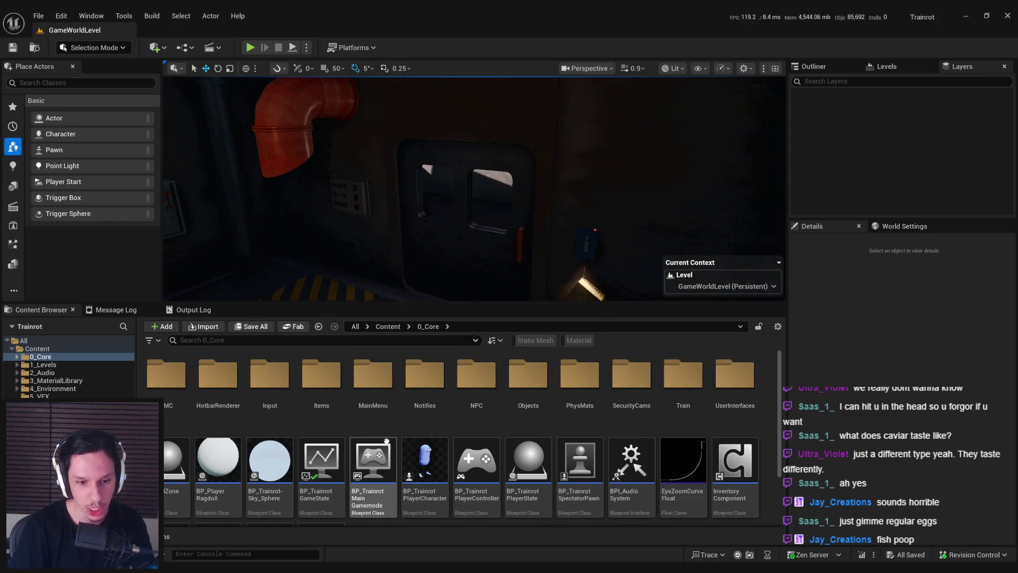
# Step: Open BP_IDS-UsableStatusPanel from the Objects > IDS folder in the Content Browser
pyautogui.doubleClick(528, 375)
pyautogui.doubleClick(270, 373)
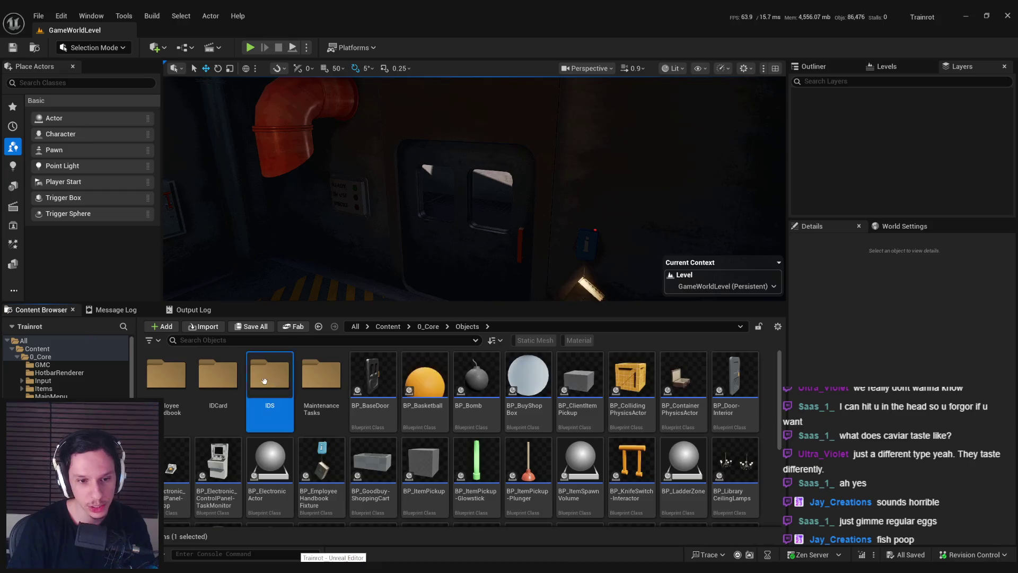
pyautogui.doubleClick(217, 374)
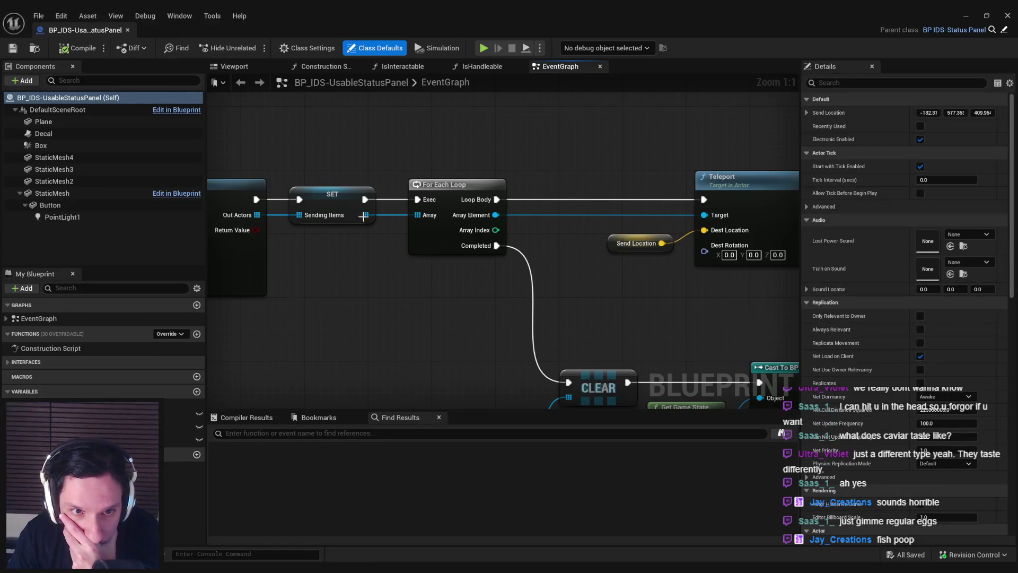
pyautogui.scroll(-2, 363, 216)
pyautogui.moveTo(363, 216)
pyautogui.mouseDown()
pyautogui.moveTo(398, 340)
pyautogui.moveTo(617, 310)
pyautogui.mouseUp()
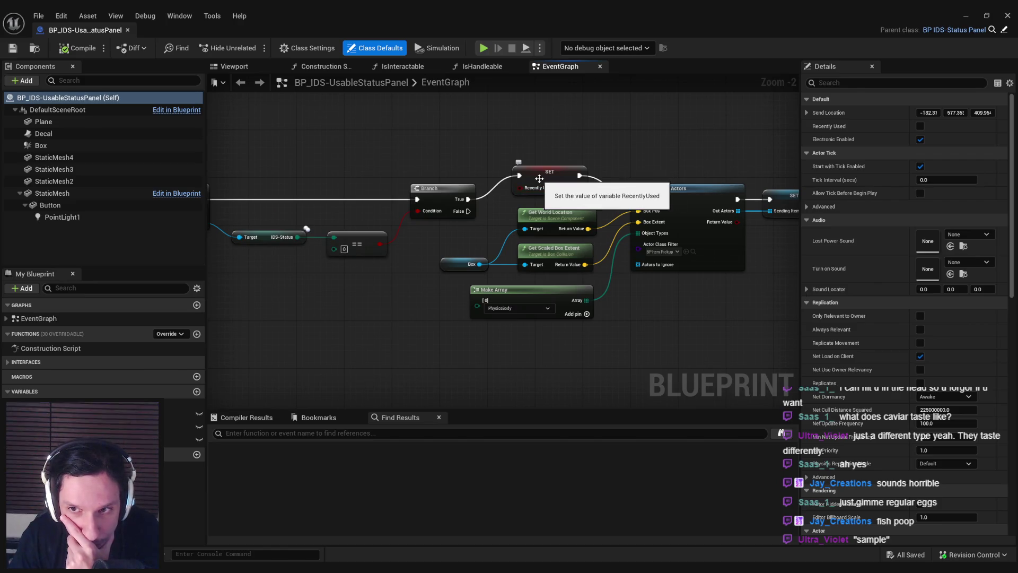
pyautogui.moveTo(422, 317); pyautogui.dragTo(286, 325)
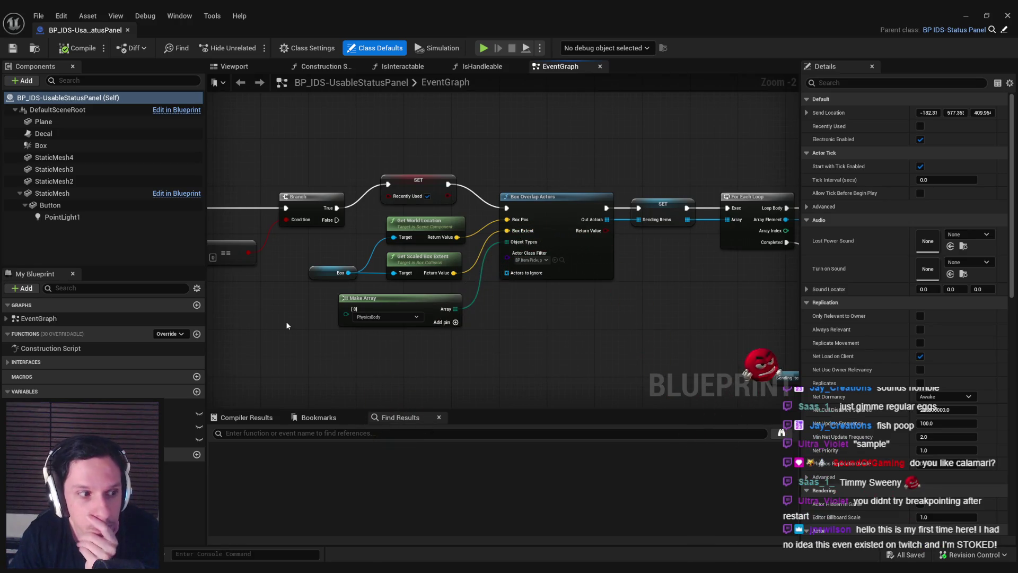
pyautogui.moveTo(285, 320); pyautogui.dragTo(793, 325)
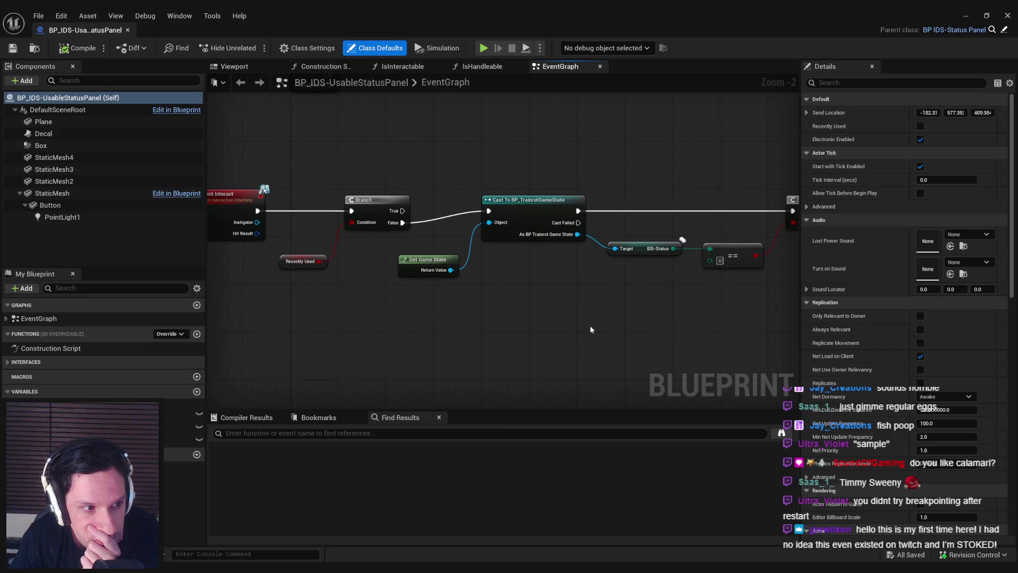
pyautogui.moveTo(308, 331)
pyautogui.mouseDown()
pyautogui.moveTo(548, 332)
pyautogui.moveTo(530, 342)
pyautogui.mouseUp()
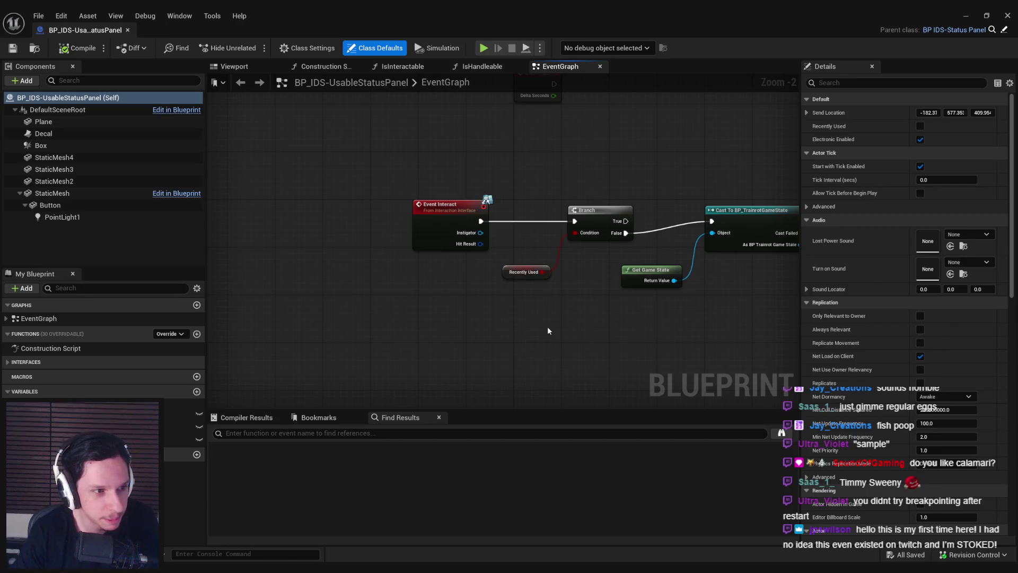
# Step: Toggle breakpoints on Event Interact and the For Each Loop, then compile the Blueprint
pyautogui.rightClick(448, 239)
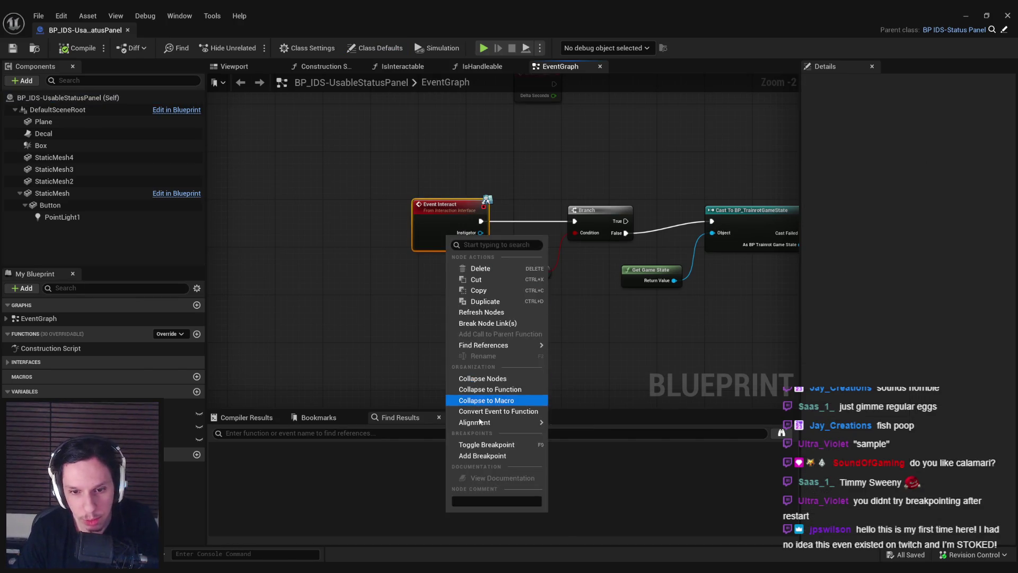
pyautogui.click(486, 449)
pyautogui.scroll(-2, 504, 318)
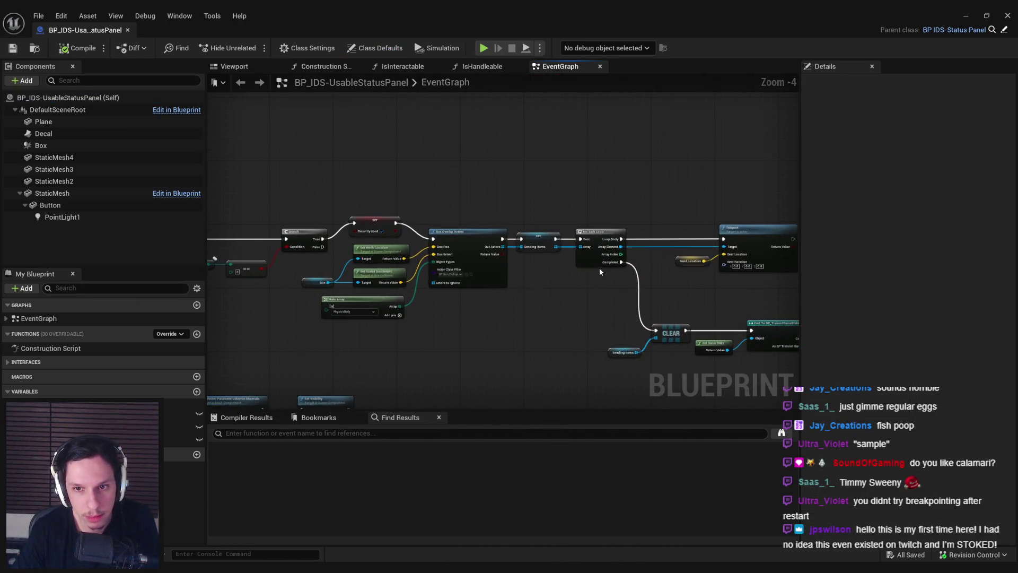
pyautogui.rightClick(598, 266)
pyautogui.click(631, 472)
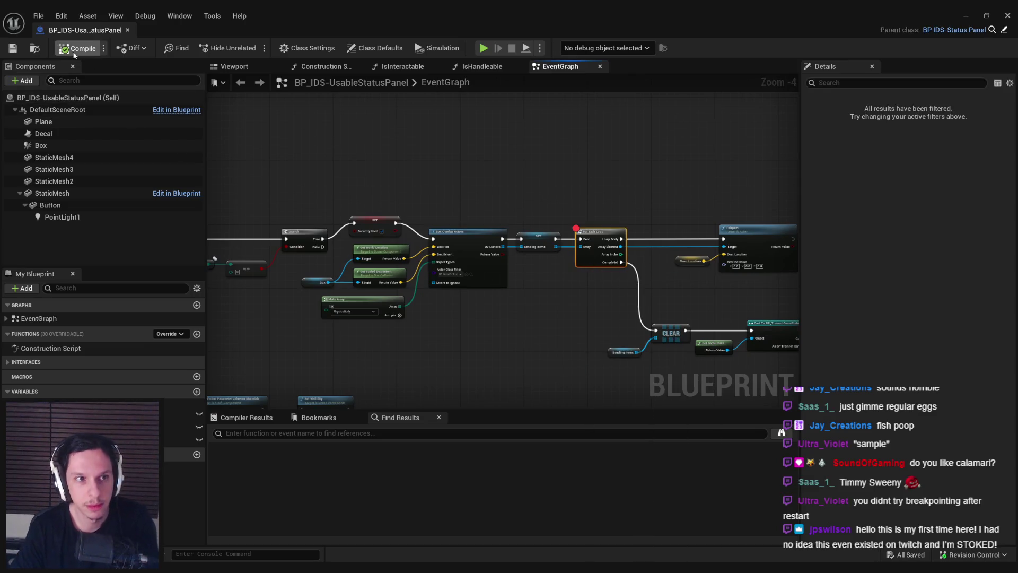
pyautogui.click(13, 48)
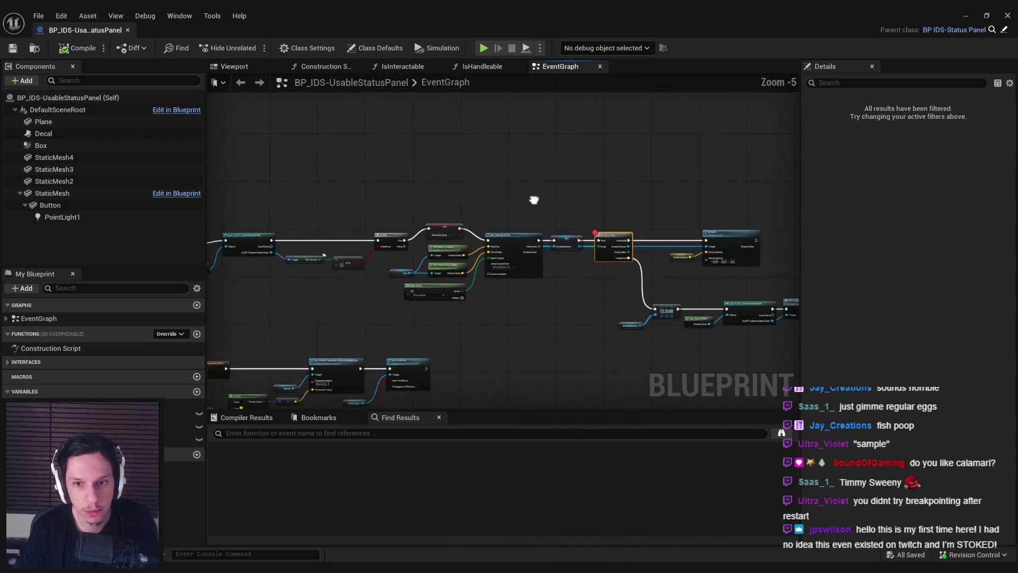
# Step: Frame the whole overlap-and-teleport chain, then minimize the Blueprint editor
pyautogui.moveTo(494, 185); pyautogui.dragTo(534, 200)
pyautogui.scroll(1, 516, 248)
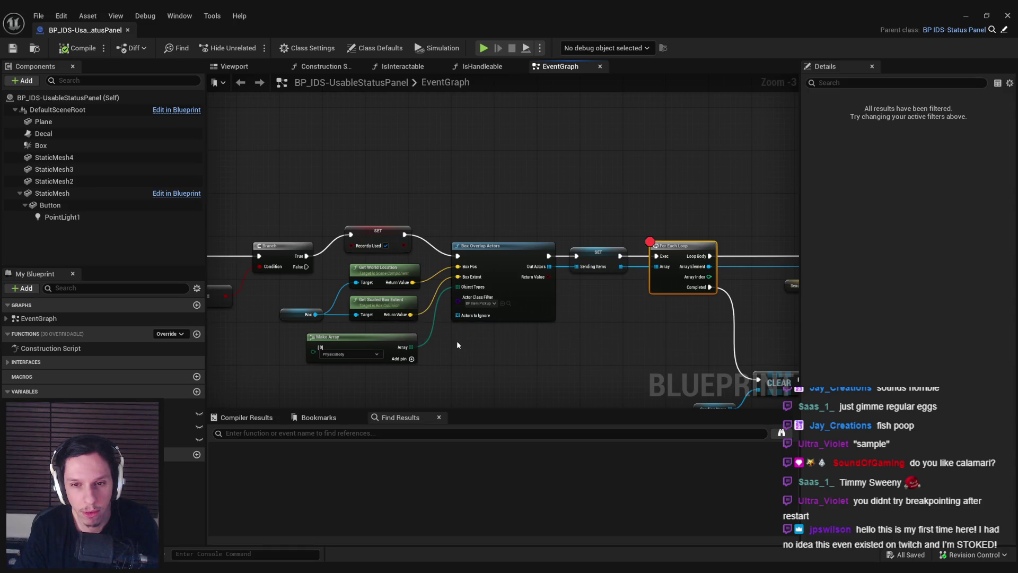
pyautogui.click(966, 15)
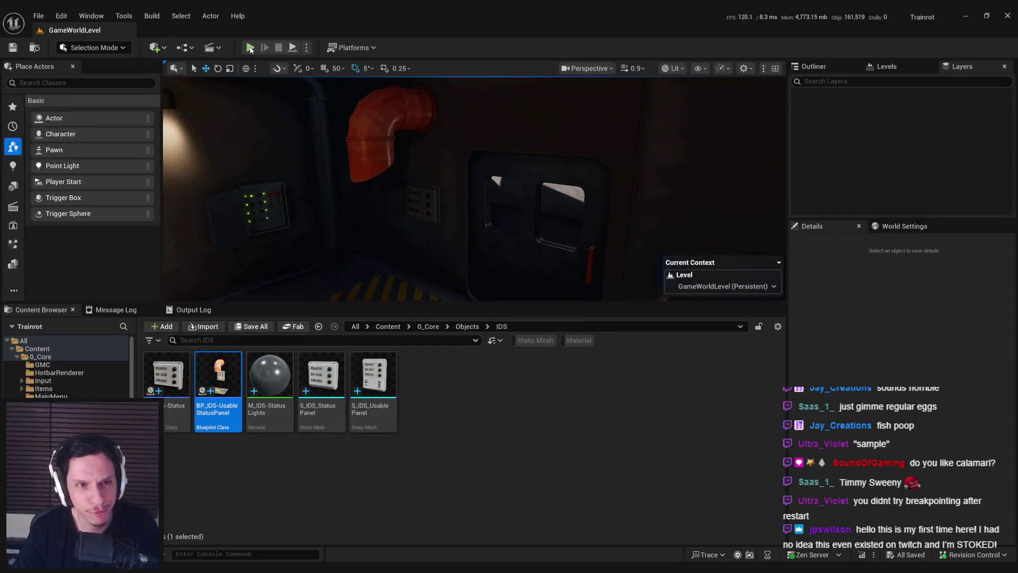
# Step: Play the level fullscreen, press the desk's yellow button, and use the status panel with E
pyautogui.click(251, 48)
pyautogui.press('F11')
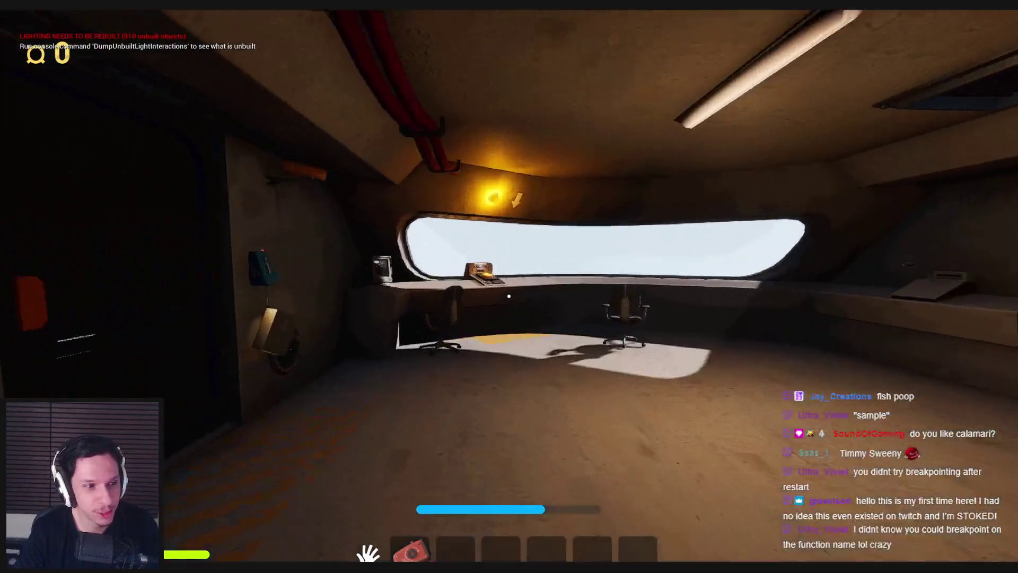
pyautogui.click(509, 295)
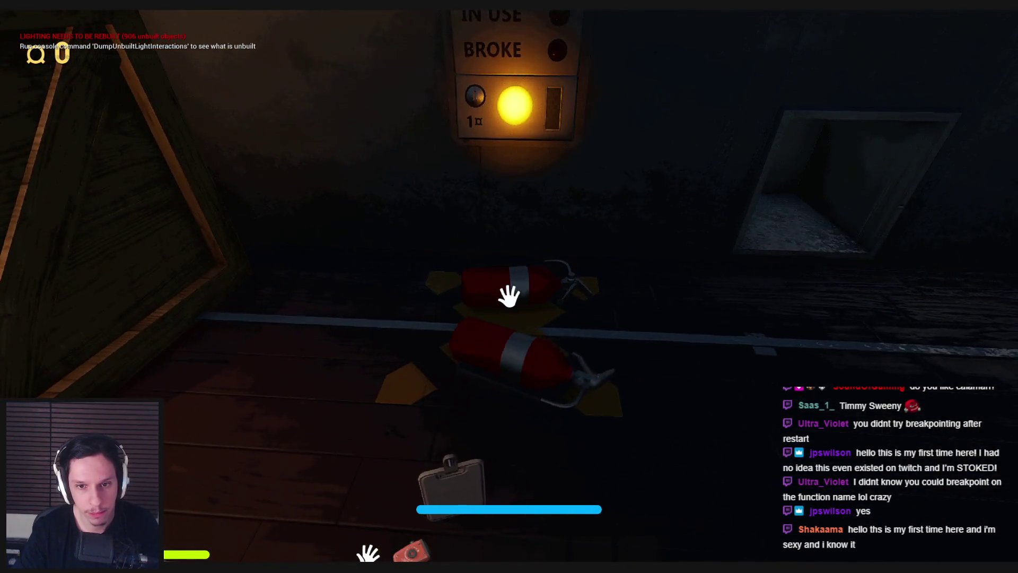
pyautogui.press('e')
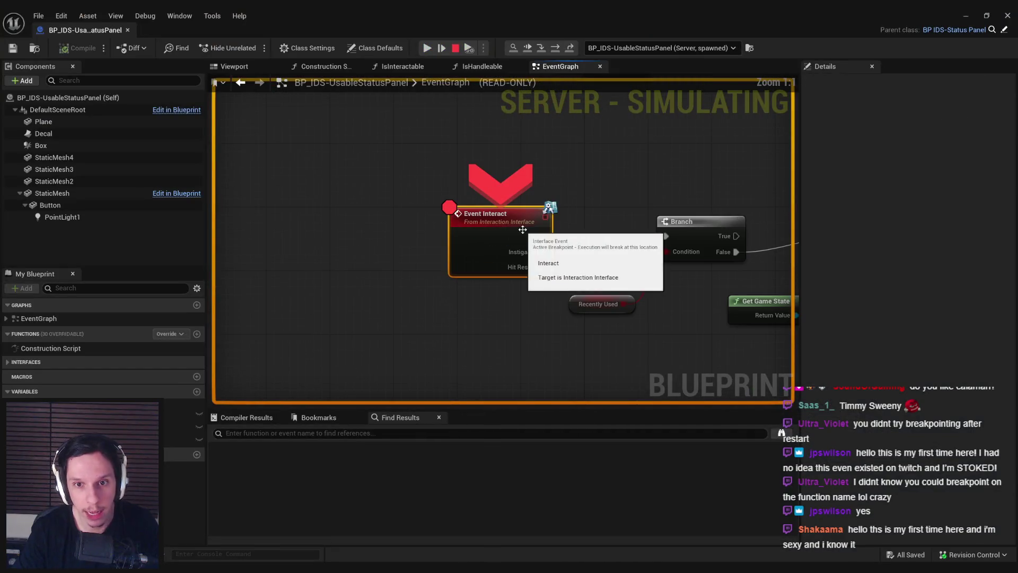
# Step: Step through the game state cast, status Branch and overlap box check to the For Each Loop
pyautogui.click(544, 51)
pyautogui.moveTo(424, 308)
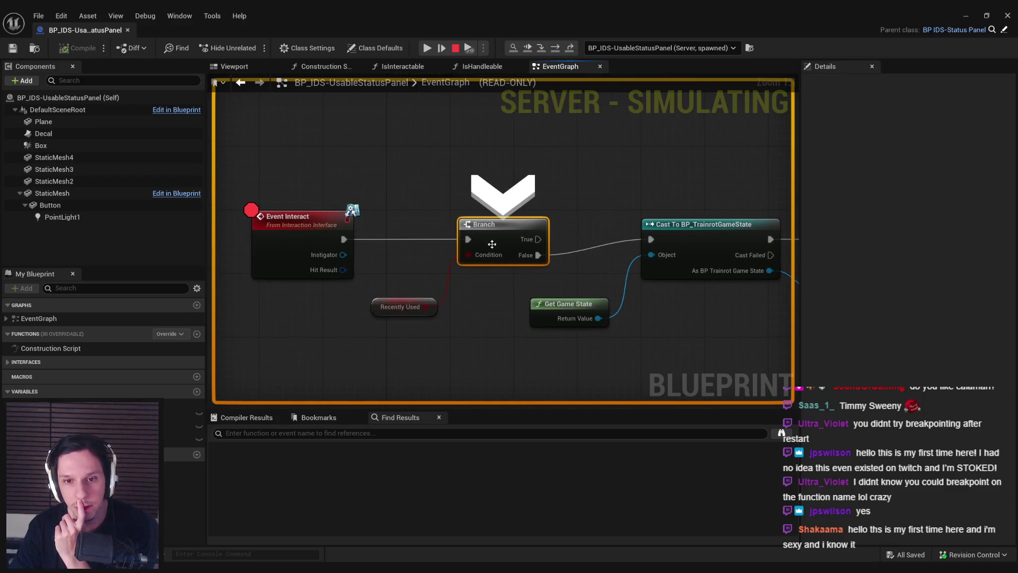
pyautogui.click(541, 49)
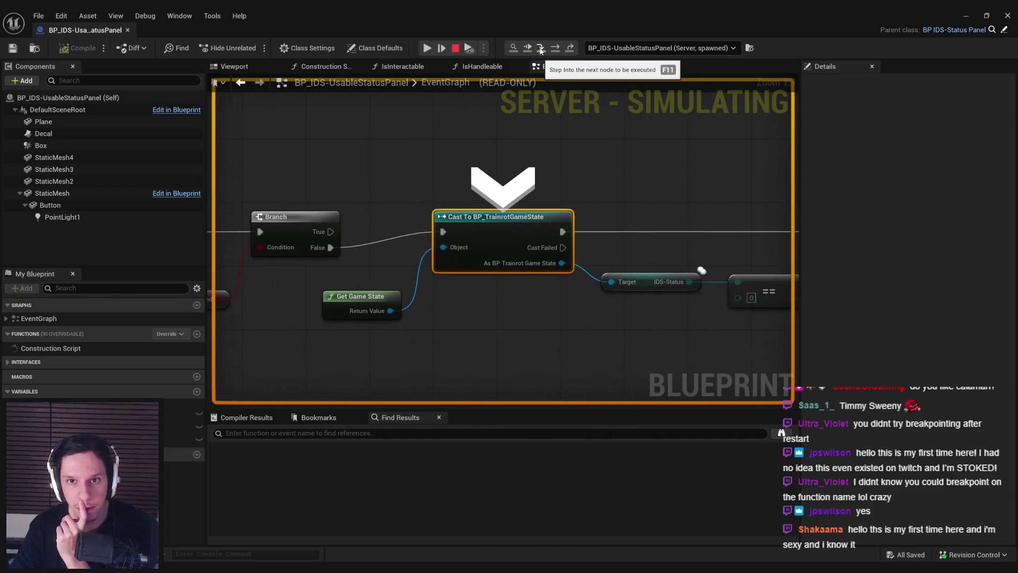
pyautogui.click(540, 49)
pyautogui.moveTo(465, 259)
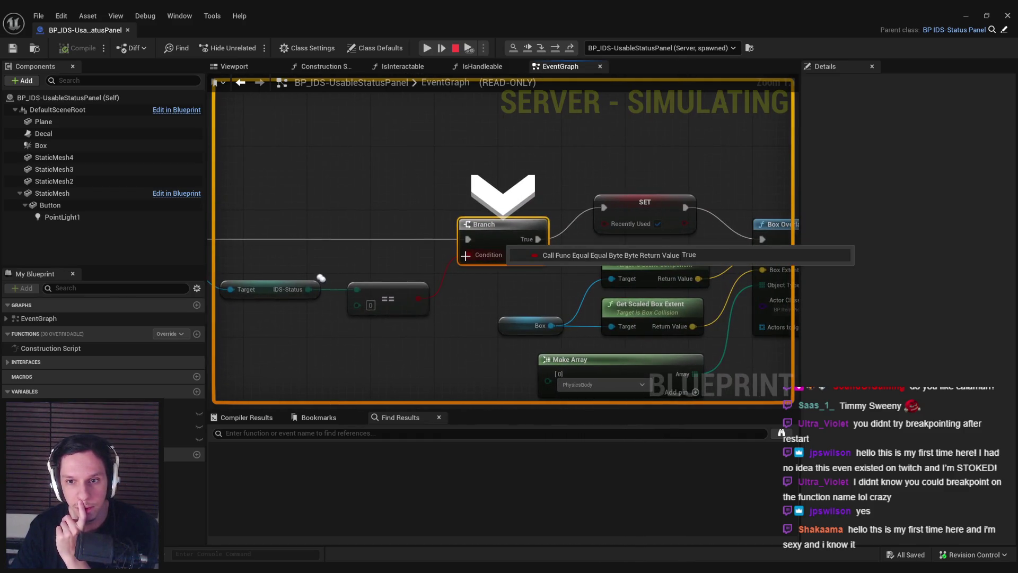
pyautogui.click(541, 49)
pyautogui.click(541, 50)
pyautogui.moveTo(568, 219)
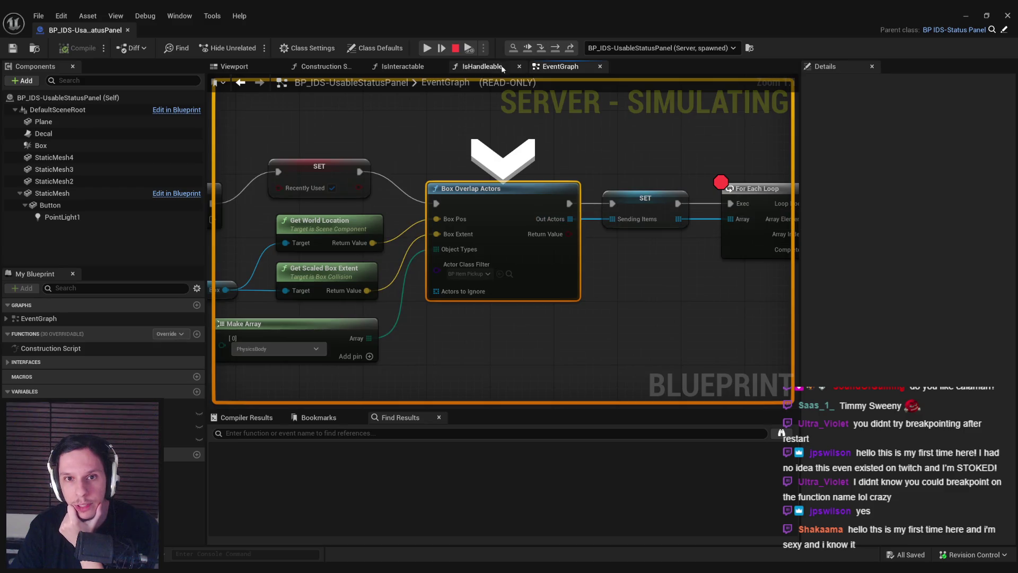
pyautogui.click(541, 49)
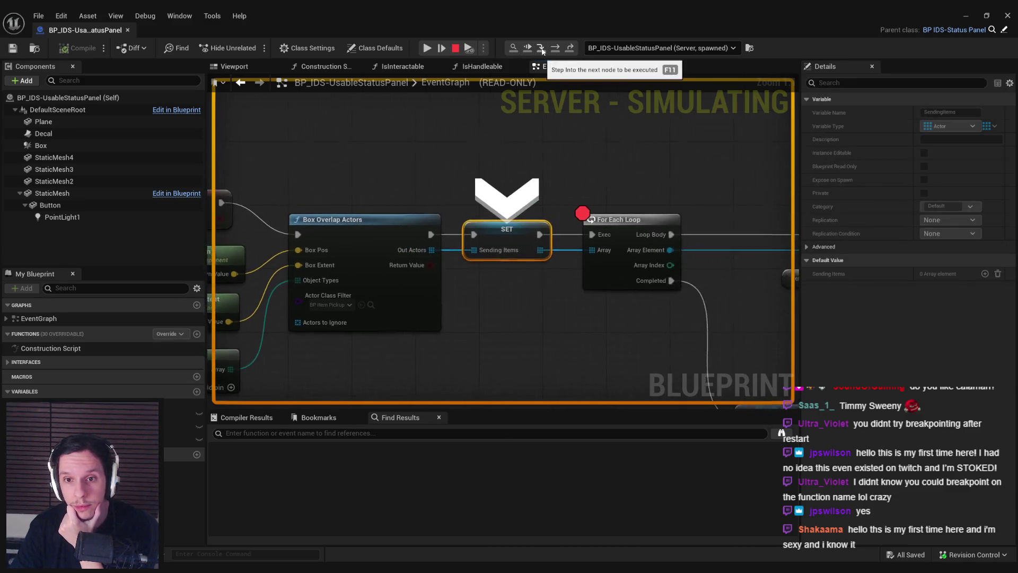
pyautogui.moveTo(542, 256)
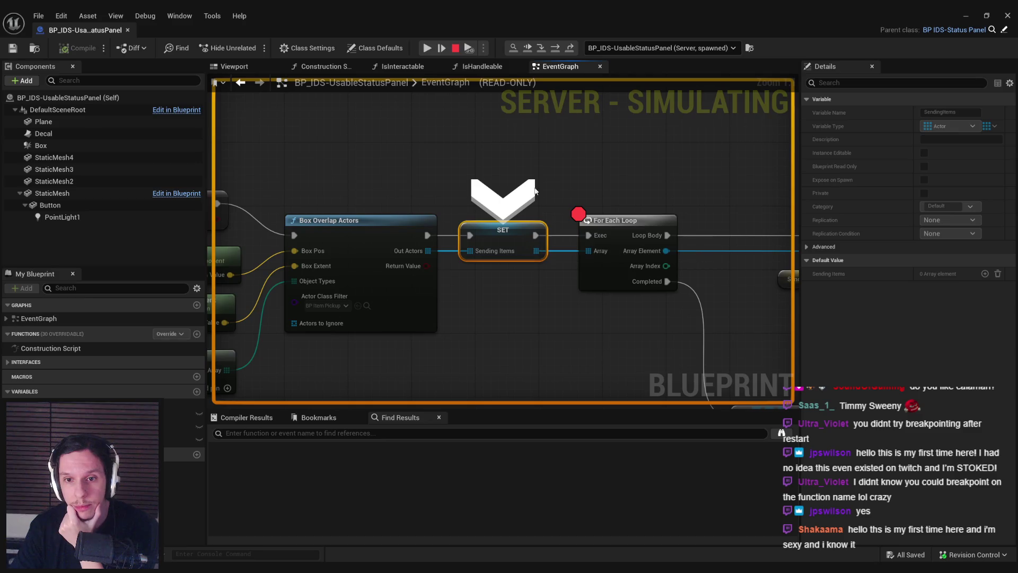
pyautogui.click(541, 49)
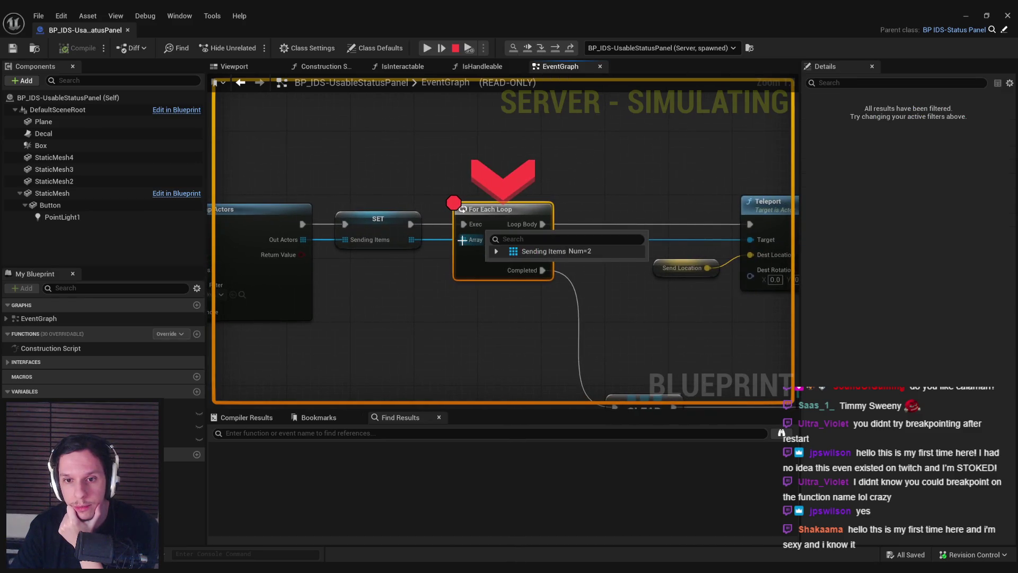
# Step: Expand Sending Items to inspect its two pickup entries, then step into the ForEachLoop macro
pyautogui.click(495, 251)
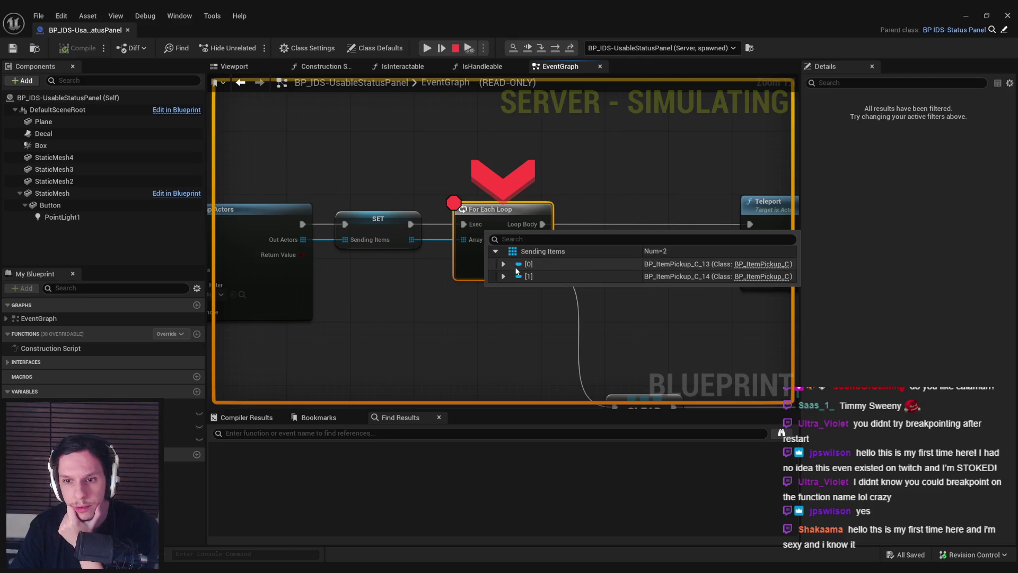
pyautogui.click(503, 264)
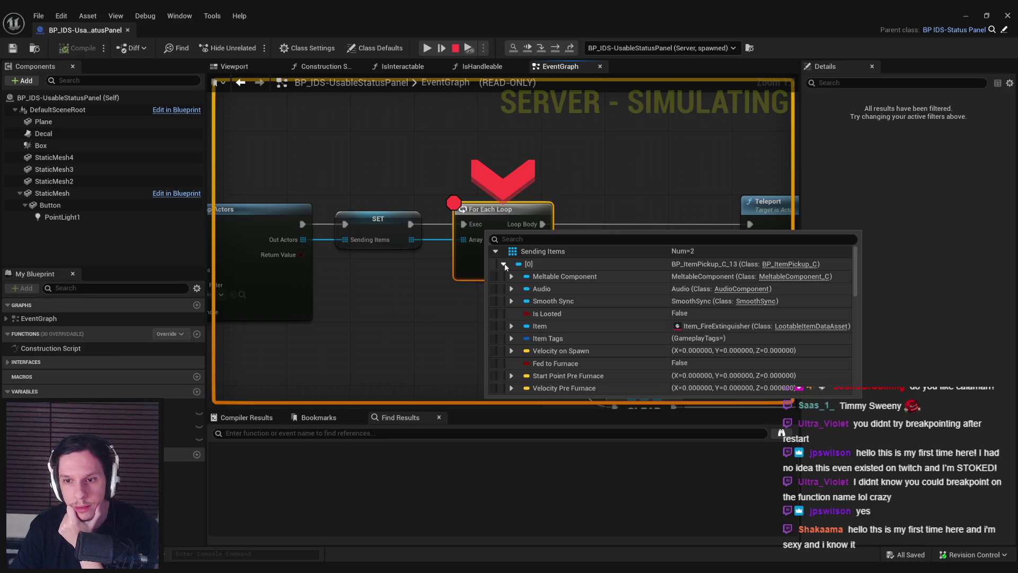
pyautogui.click(504, 264)
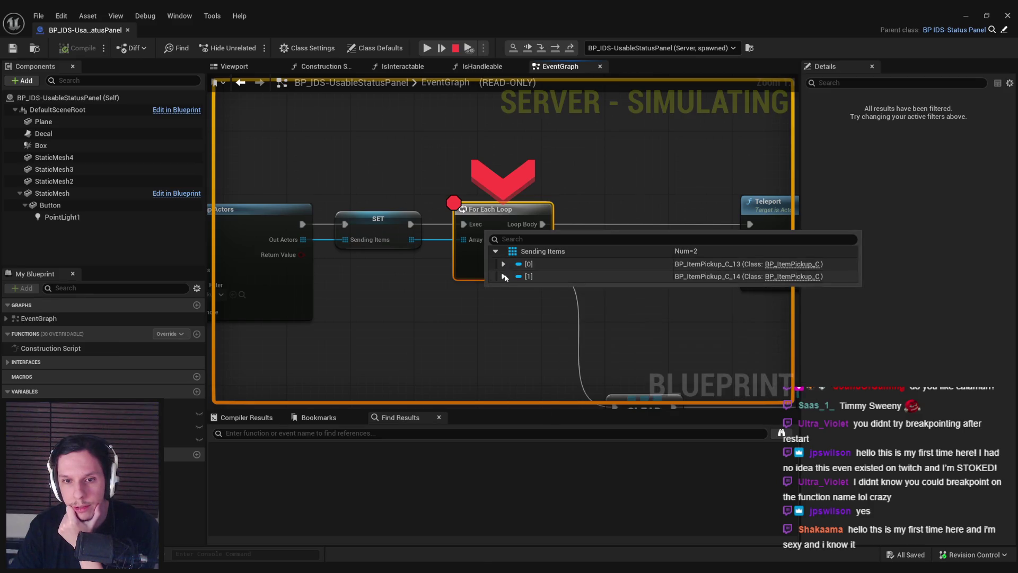
pyautogui.click(504, 276)
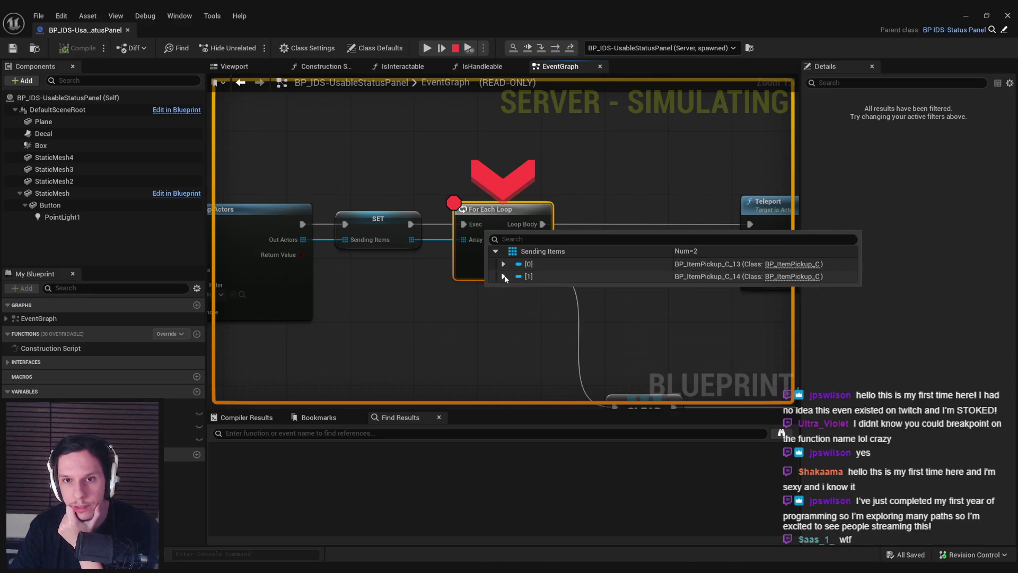
pyautogui.click(542, 52)
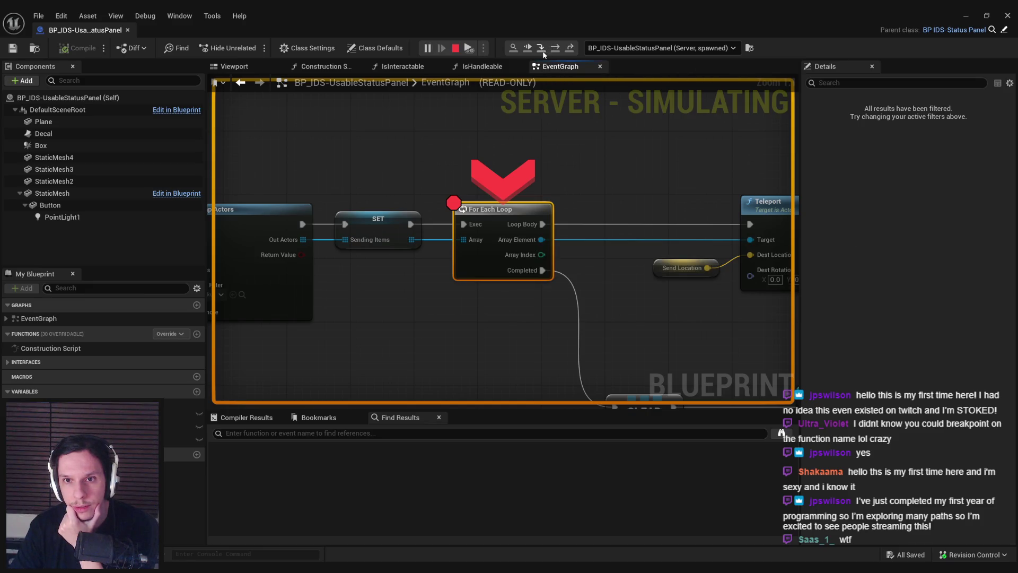
pyautogui.click(542, 52)
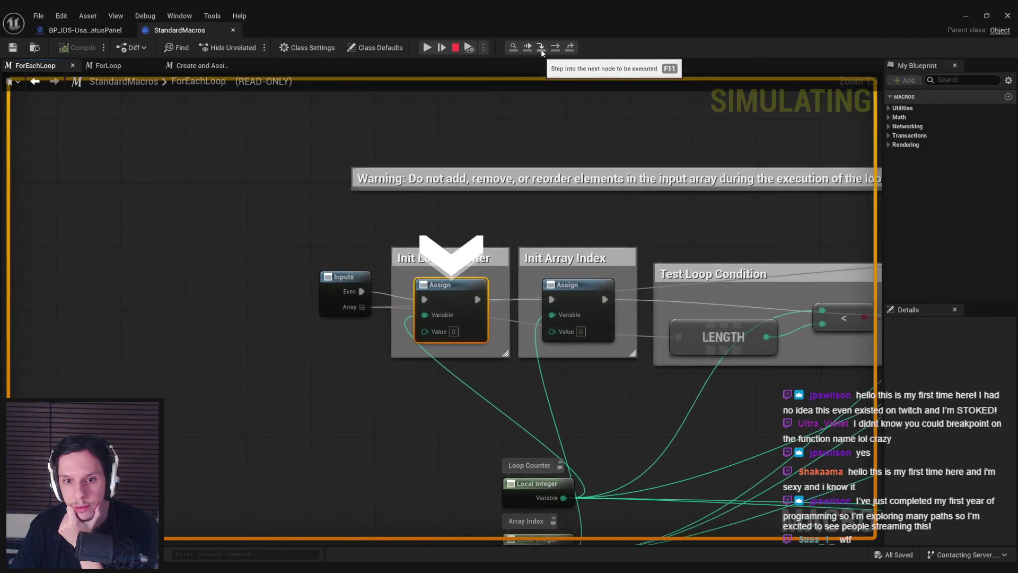
# Step: Step through the loop's first iteration to the Teleport of the first pickup
pyautogui.click(542, 52)
pyautogui.click(542, 52)
pyautogui.click(542, 52)
pyautogui.click(542, 52)
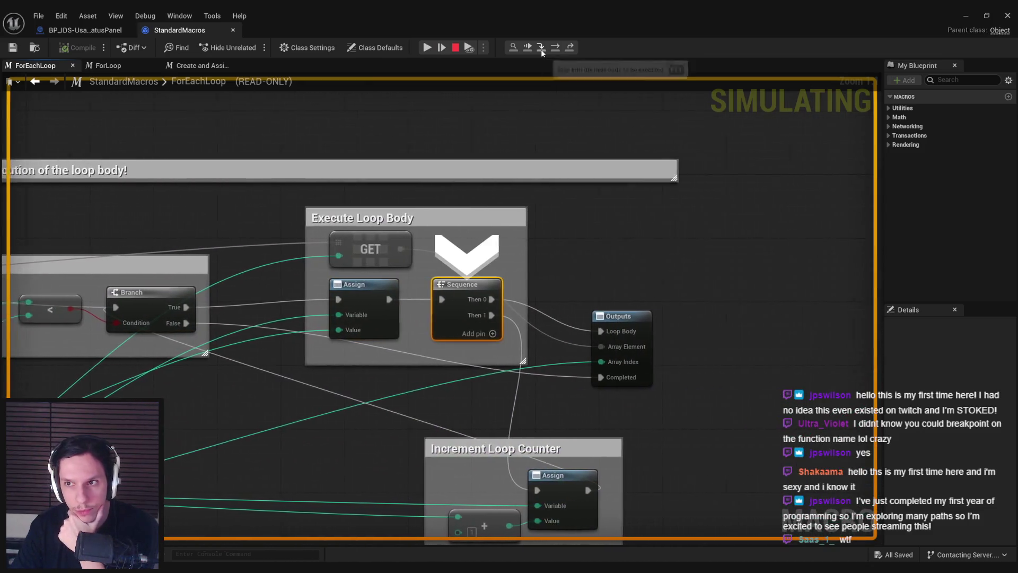
pyautogui.click(542, 52)
pyautogui.click(541, 52)
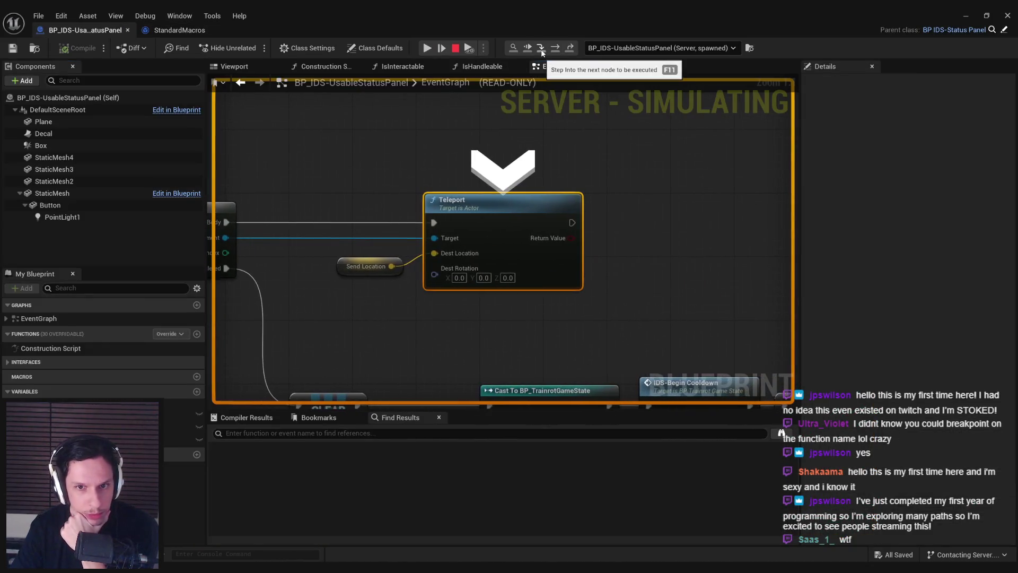
pyautogui.click(542, 52)
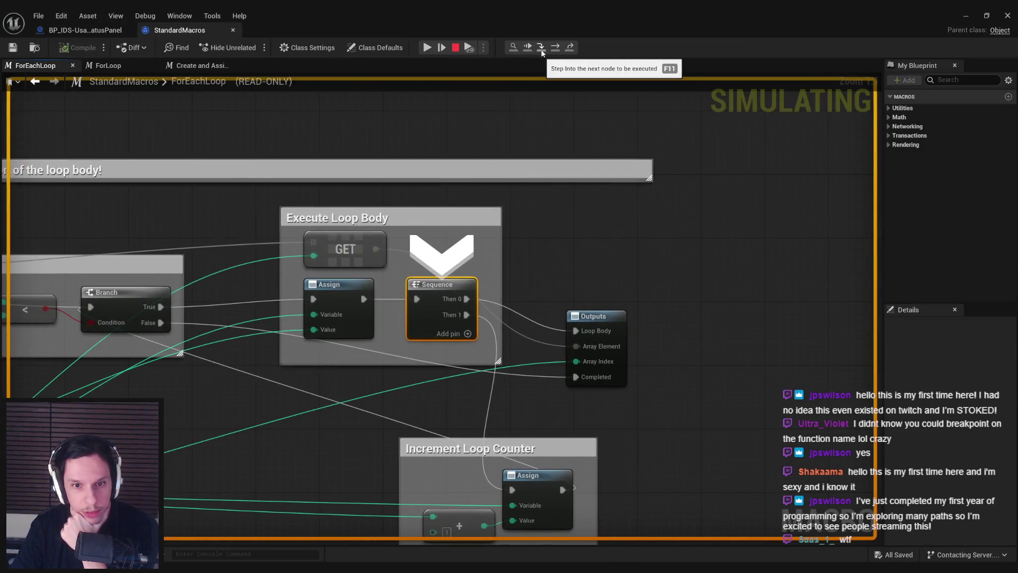
# Step: Step through the second iteration's Teleport and out of the loop to CLEAR Sending Items
pyautogui.click(542, 51)
pyautogui.click(542, 52)
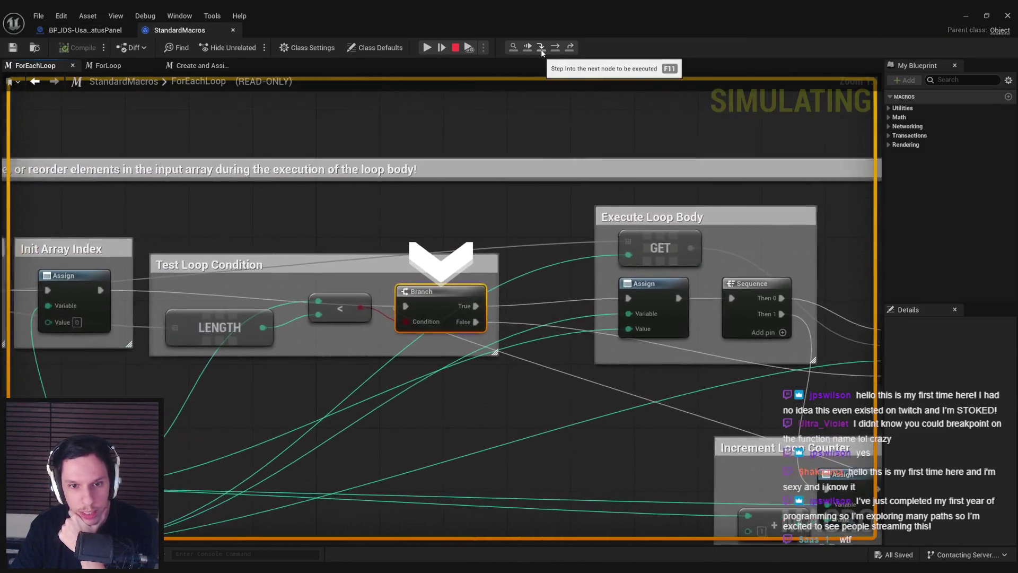
pyautogui.click(542, 52)
pyautogui.click(542, 51)
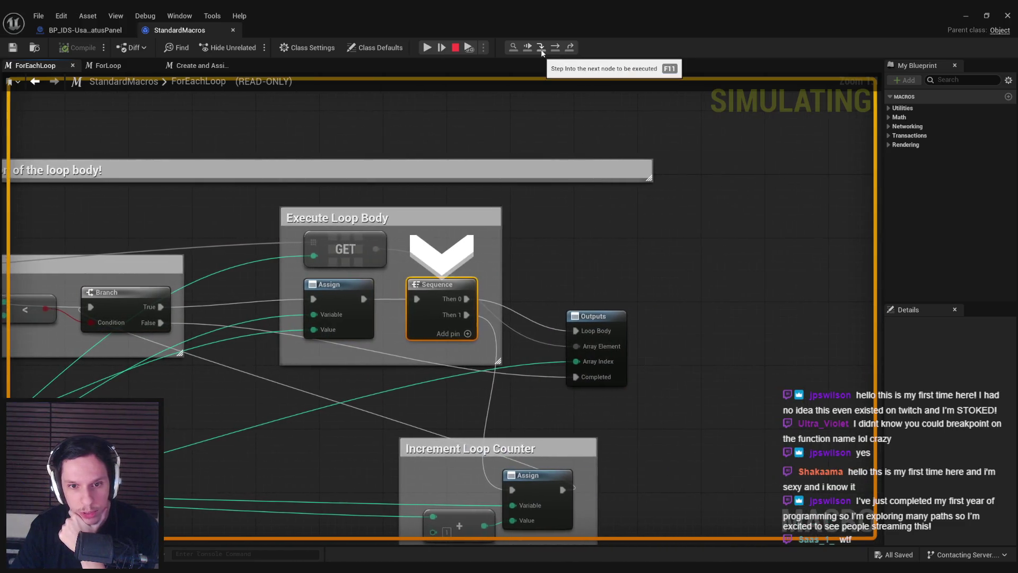
pyautogui.click(542, 52)
pyautogui.click(542, 52)
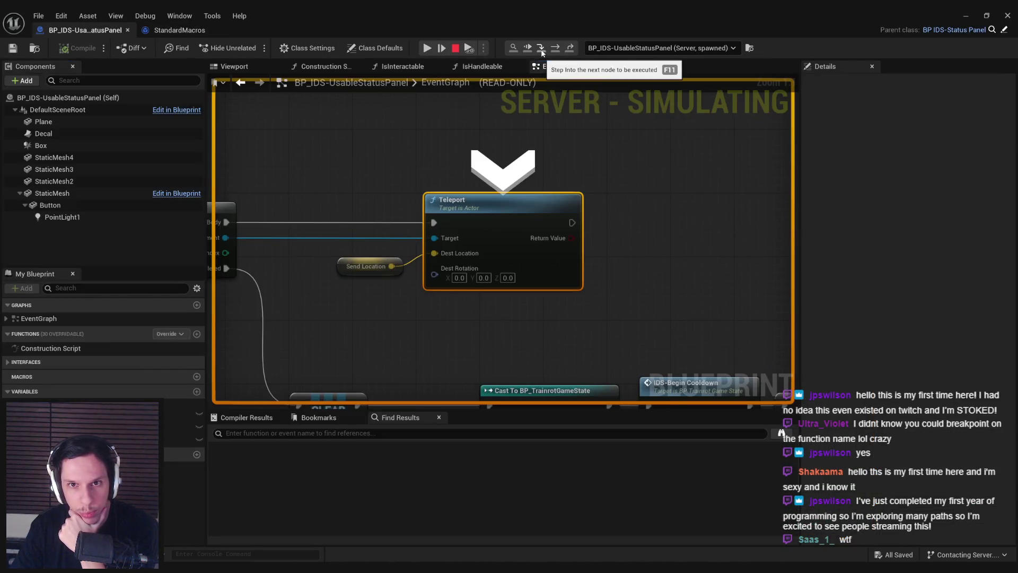
pyautogui.click(542, 51)
pyautogui.click(542, 51)
pyautogui.click(542, 52)
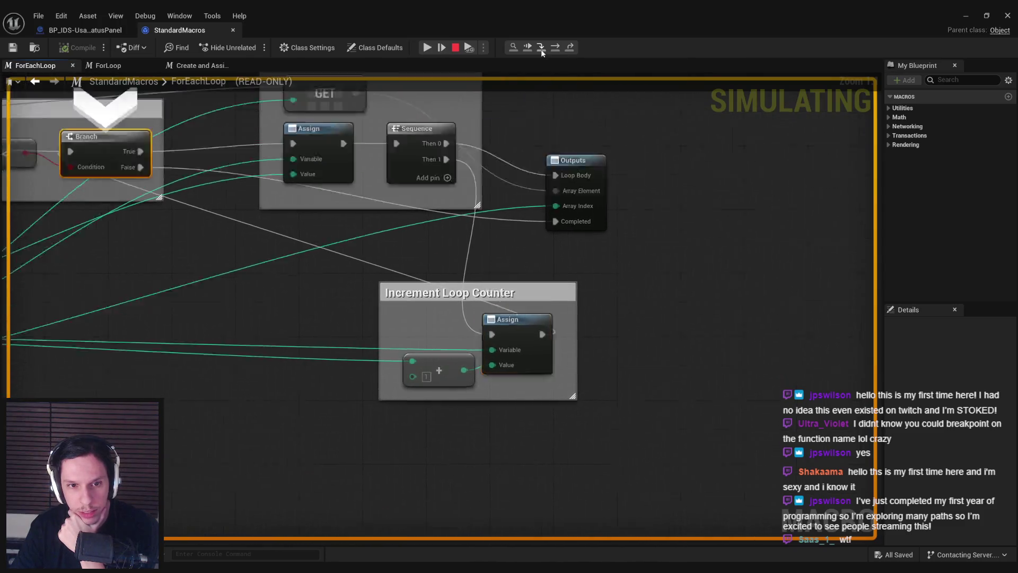
pyautogui.click(541, 51)
pyautogui.click(541, 51)
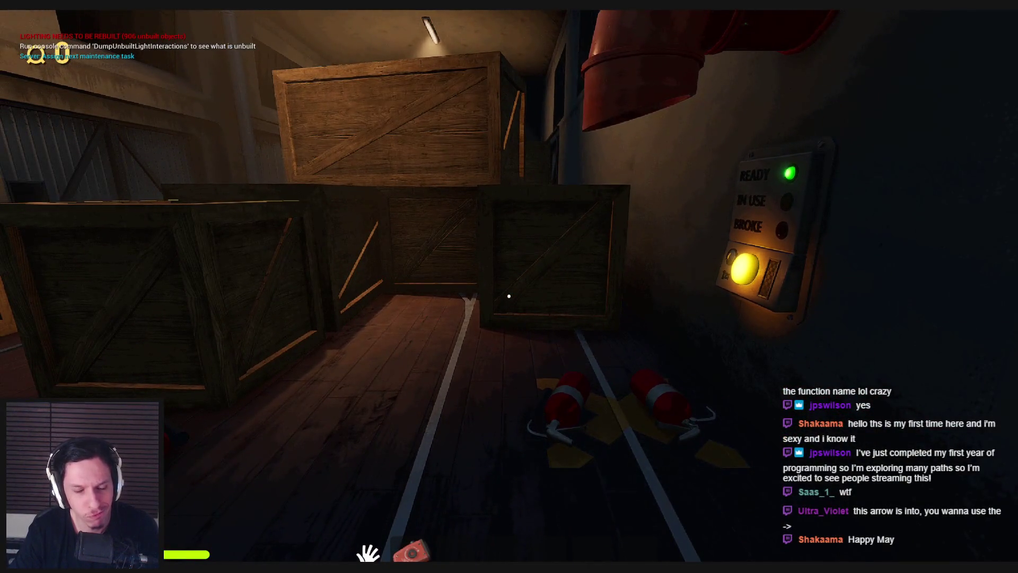
# Step: Back in the Blueprint editor, remove the For Each Loop's breakpoint
pyautogui.hotkey('alt', 'Tab')
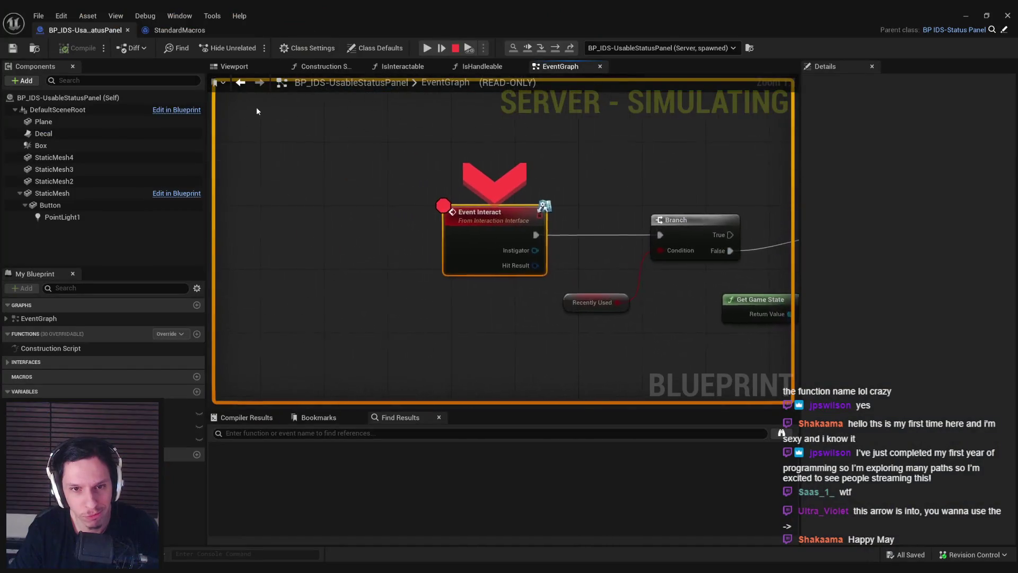
pyautogui.rightClick(472, 216)
pyautogui.click(524, 272)
pyautogui.scroll(-5, 524, 271)
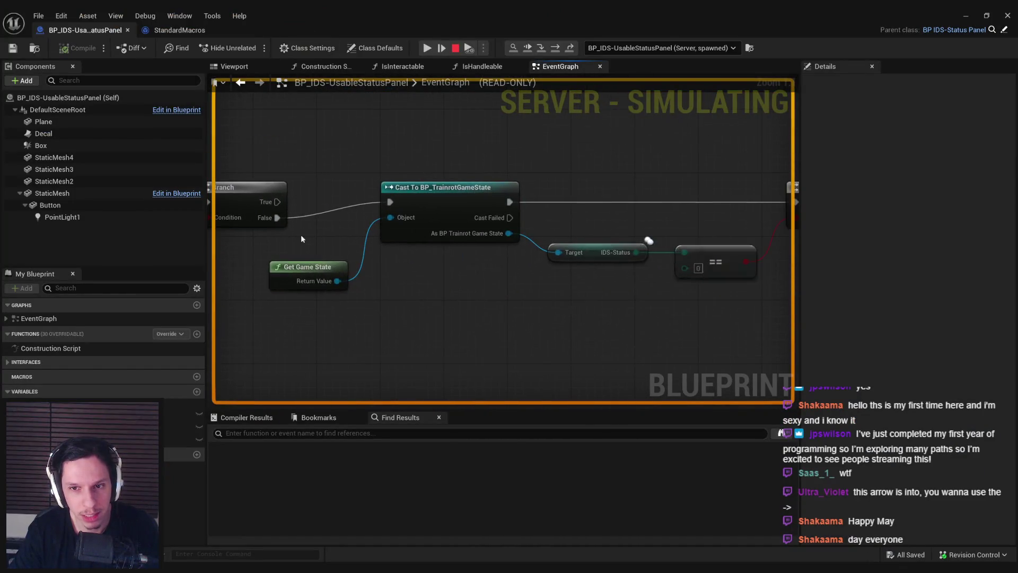
pyautogui.rightClick(629, 230)
pyautogui.click(657, 282)
# Step: Resume the game to see the panel on IN USE, then end the play session with Esc
pyautogui.click(965, 15)
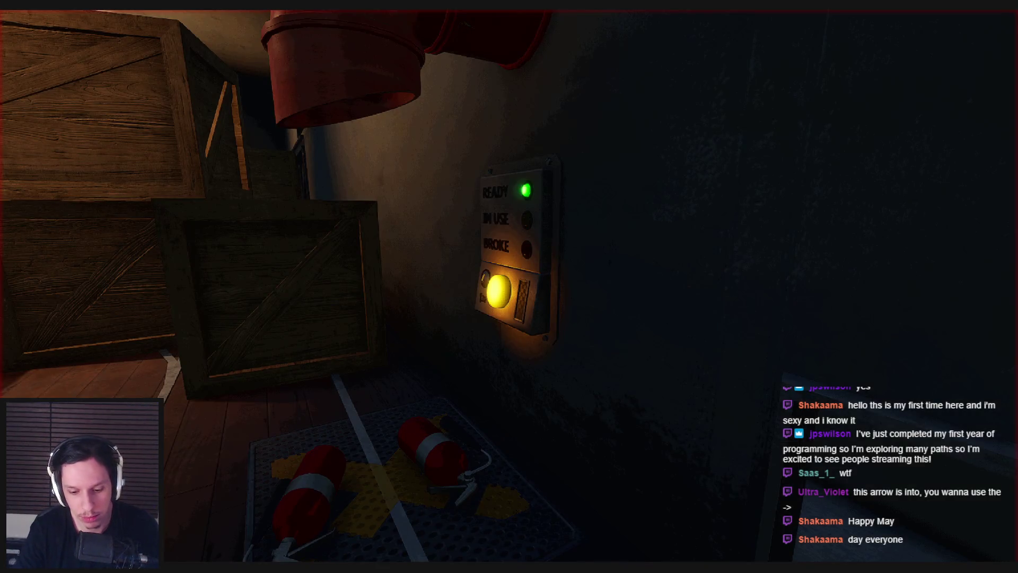
pyautogui.press('e')
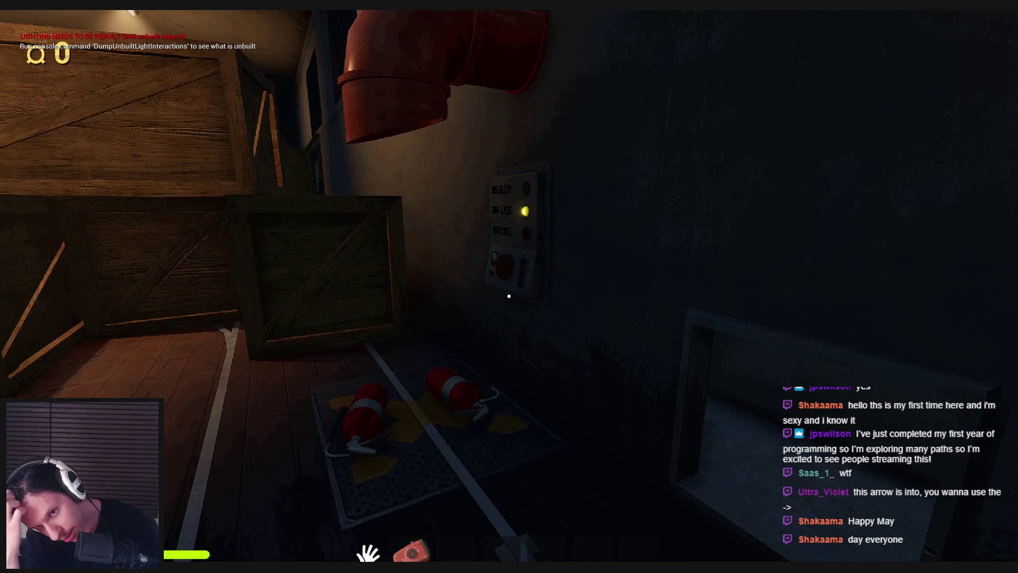
pyautogui.press('Escape')
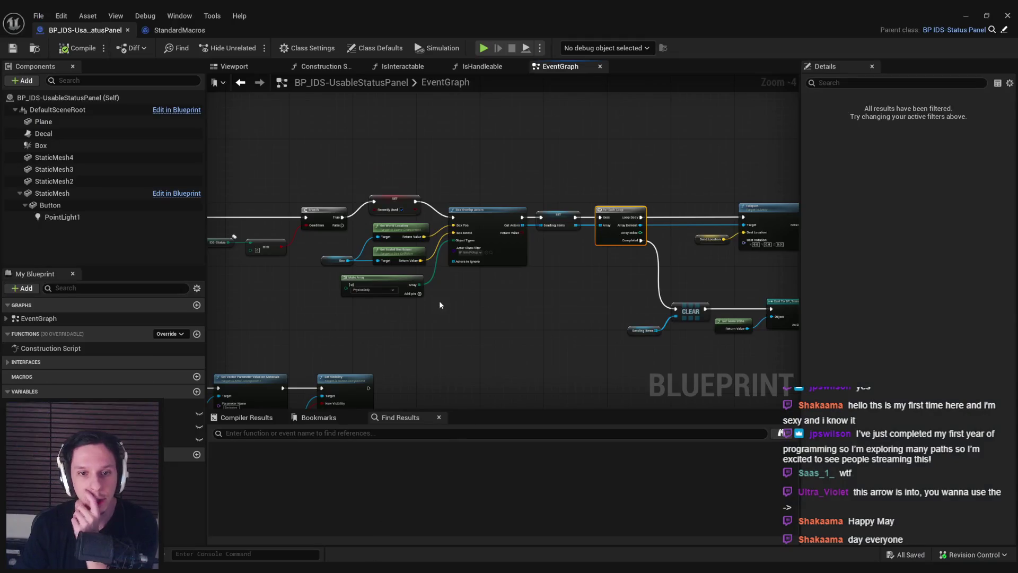
# Step: Zoom and pan across the cast, status check, Branch and Get Game State nodes
pyautogui.scroll(1, 564, 279)
pyautogui.moveTo(489, 300); pyautogui.dragTo(811, 301)
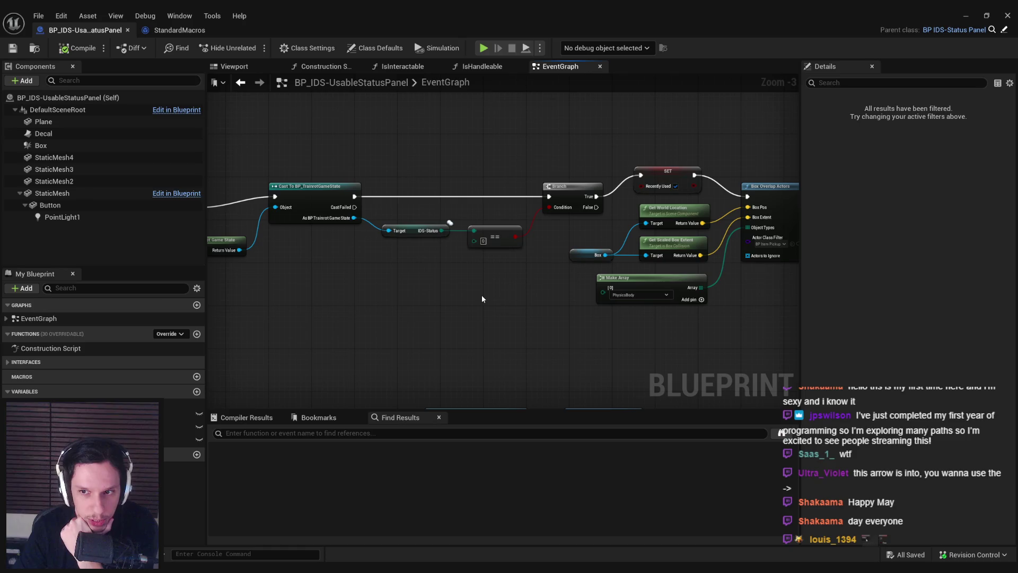
pyautogui.moveTo(482, 298)
pyautogui.mouseDown()
pyautogui.moveTo(655, 297)
pyautogui.moveTo(395, 304)
pyautogui.mouseUp()
pyautogui.scroll(1, 494, 209)
pyautogui.scroll(1, 478, 225)
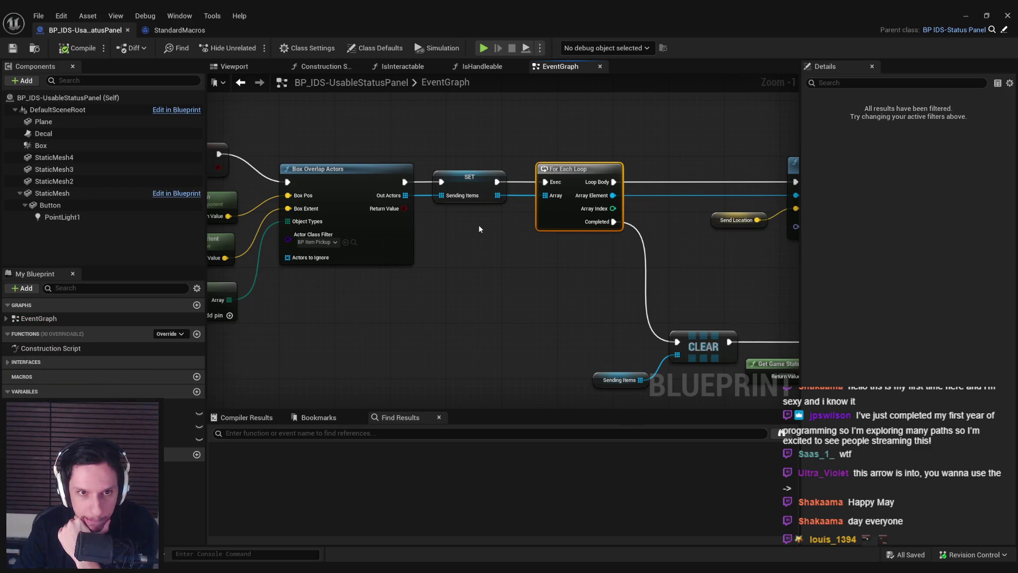
# Step: Feed a Sending Items getter into the For Each Loop's Array input and save the blueprint
pyautogui.keyDown('alt'); pyautogui.click(525, 194); pyautogui.keyUp('alt')
pyautogui.moveTo(79, 440)
pyautogui.mouseDown()
pyautogui.moveTo(545, 195)
pyautogui.moveTo(510, 237)
pyautogui.mouseUp()
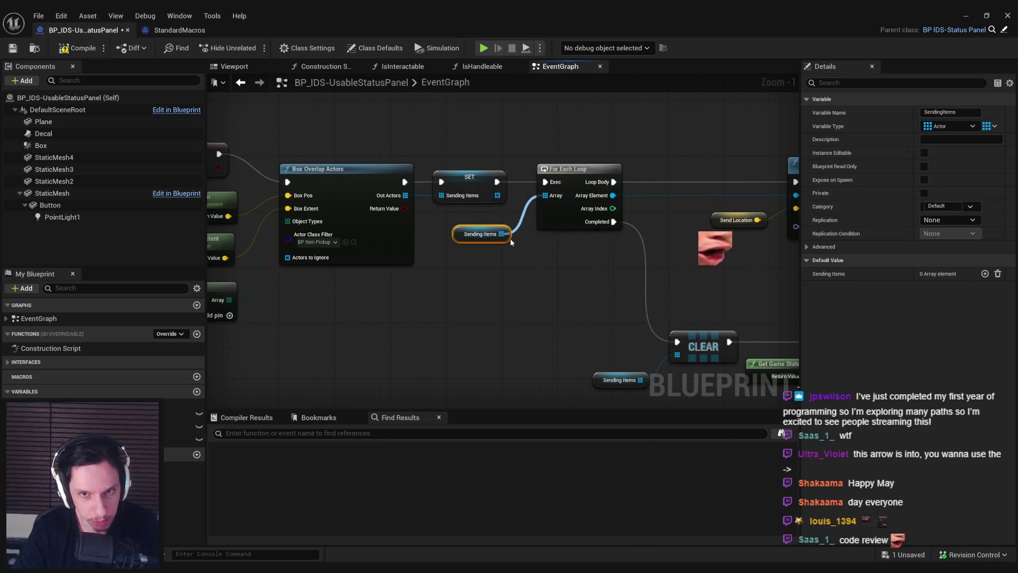
pyautogui.click(515, 245)
pyautogui.click(13, 49)
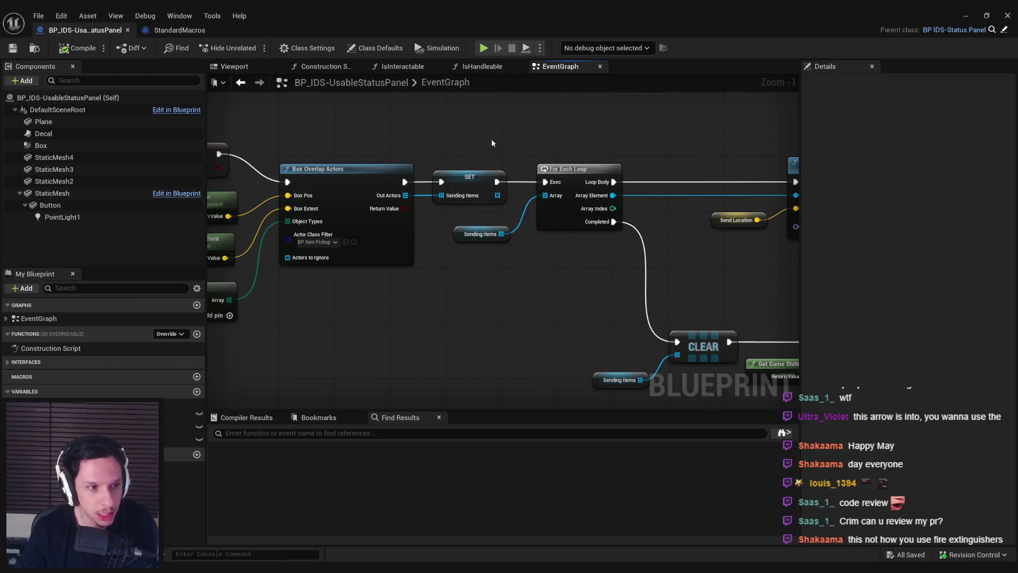
pyautogui.moveTo(478, 233); pyautogui.dragTo(477, 226)
pyautogui.click(482, 265)
pyautogui.click(12, 48)
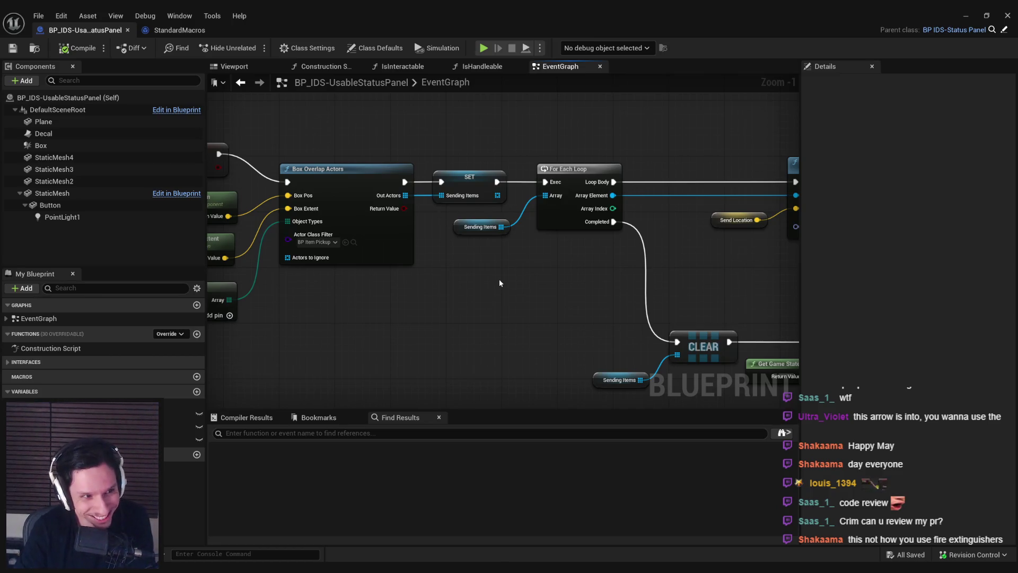
# Step: Review the Box Overlap Actors, loop and Teleport nodes, then minimize the Blueprint editor
pyautogui.scroll(-1, 499, 279)
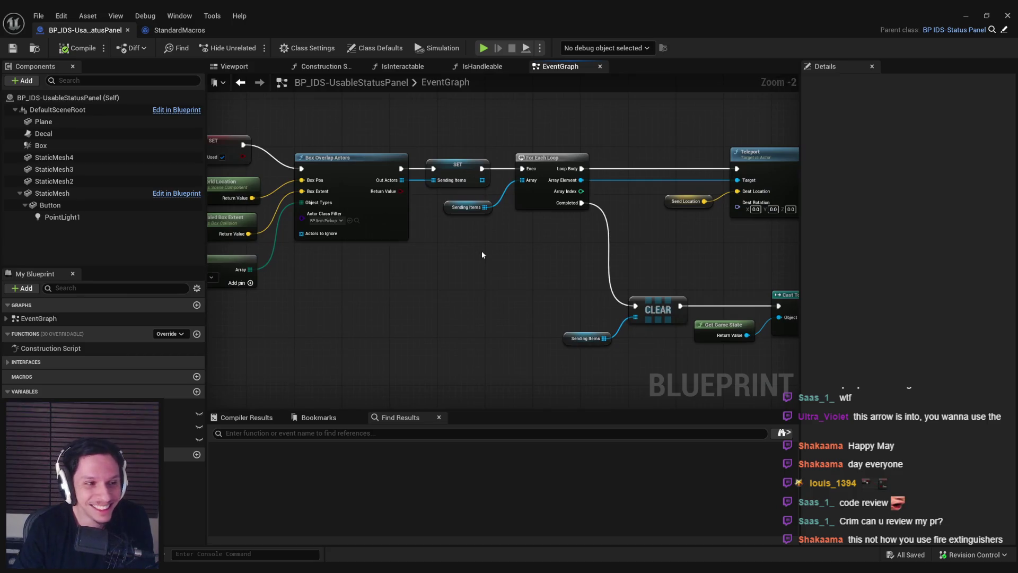
pyautogui.scroll(-1, 520, 259)
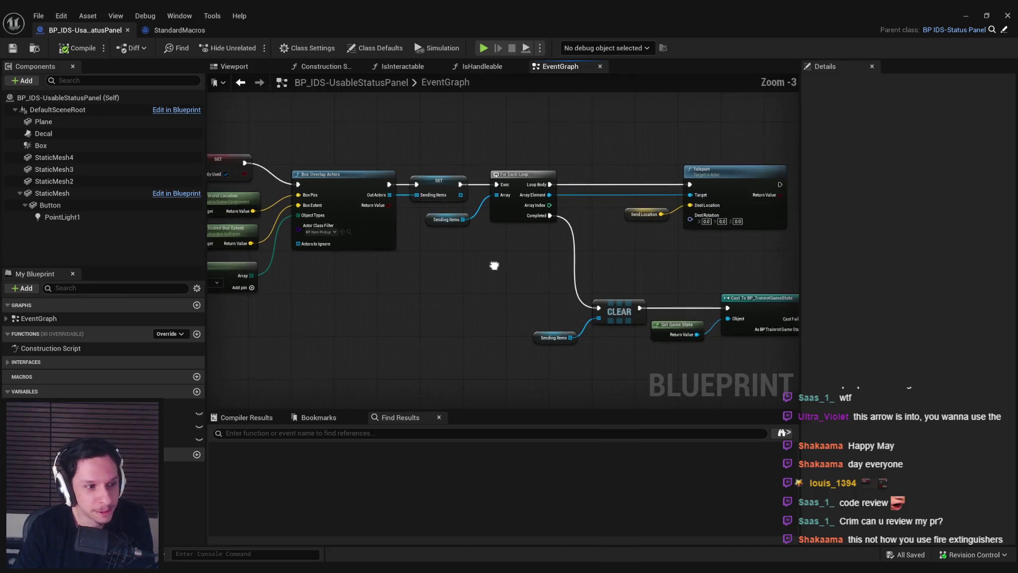
pyautogui.scroll(1, 494, 265)
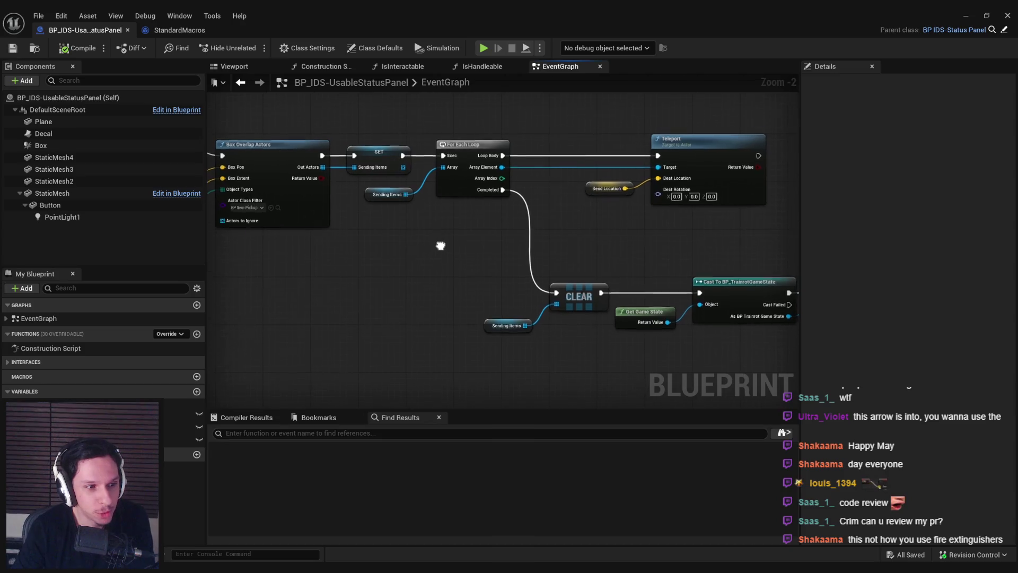
pyautogui.scroll(1, 432, 245)
pyautogui.moveTo(425, 244)
pyautogui.mouseDown()
pyautogui.moveTo(415, 237)
pyautogui.moveTo(702, 258)
pyautogui.mouseUp()
pyautogui.moveTo(610, 267)
pyautogui.mouseDown()
pyautogui.moveTo(190, 265)
pyautogui.moveTo(472, 258)
pyautogui.moveTo(705, 271)
pyautogui.moveTo(445, 283)
pyautogui.mouseUp()
pyautogui.scroll(-1, 472, 258)
pyautogui.scroll(1, 457, 282)
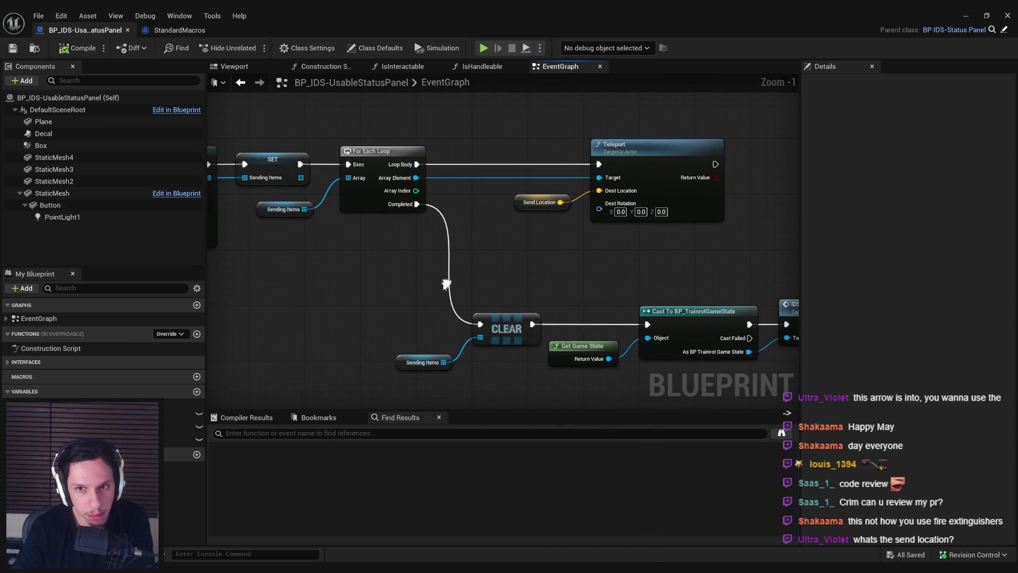
pyautogui.click(965, 17)
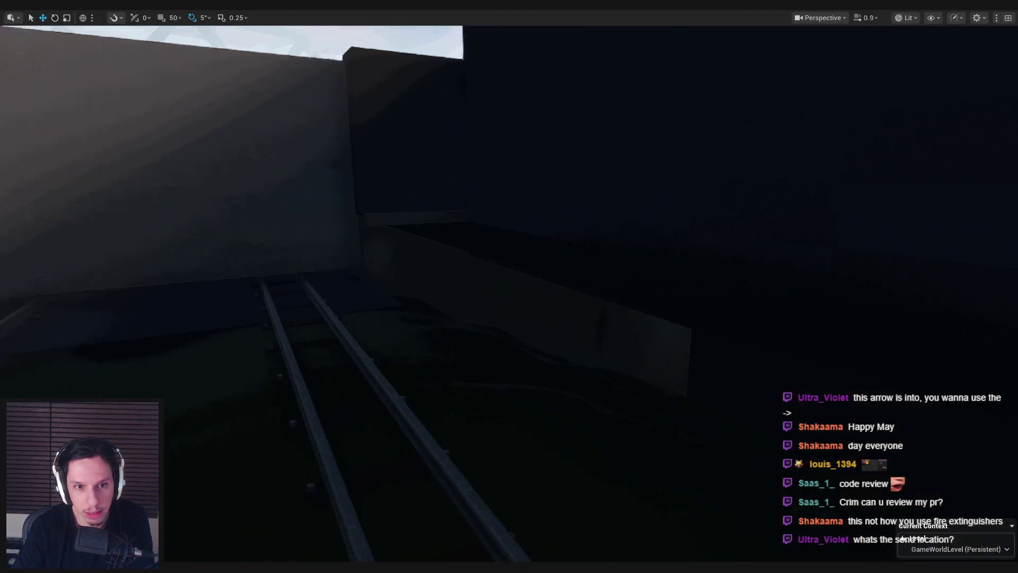
# Step: Fly the camera into the train room, hide editor icons with G, and return to the blueprint graph
pyautogui.press('w')
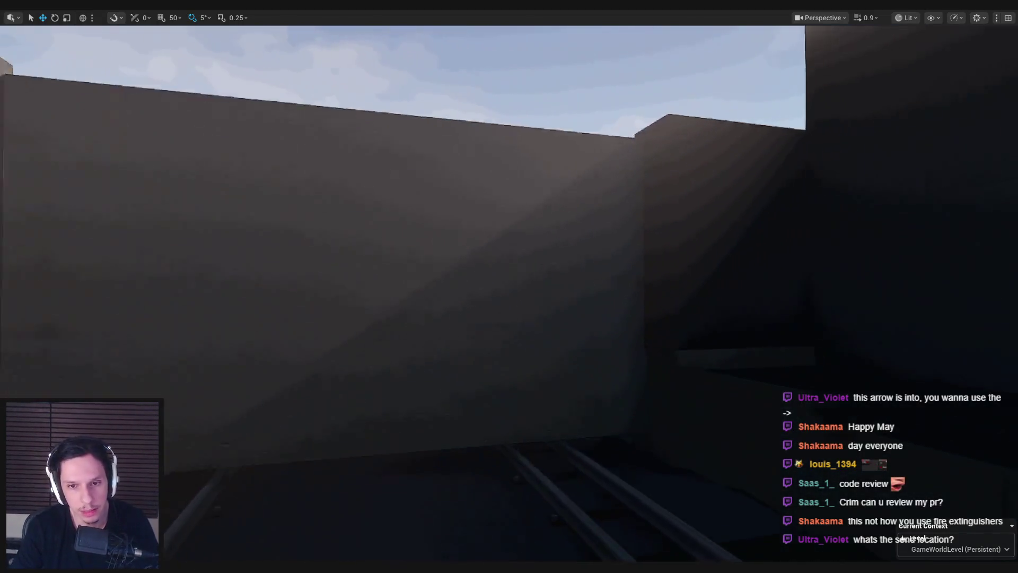
pyautogui.press('s')
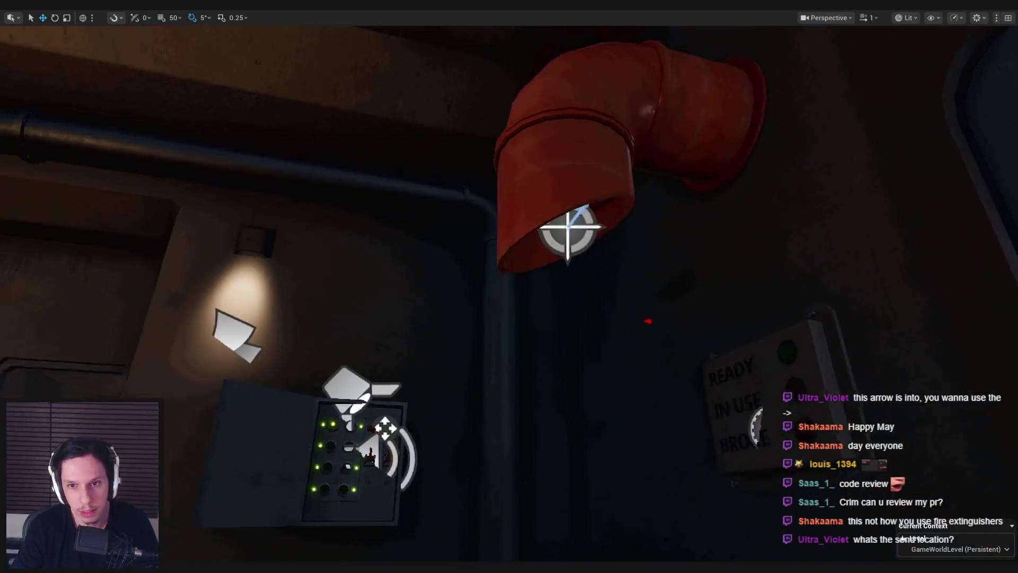
pyautogui.press('g')
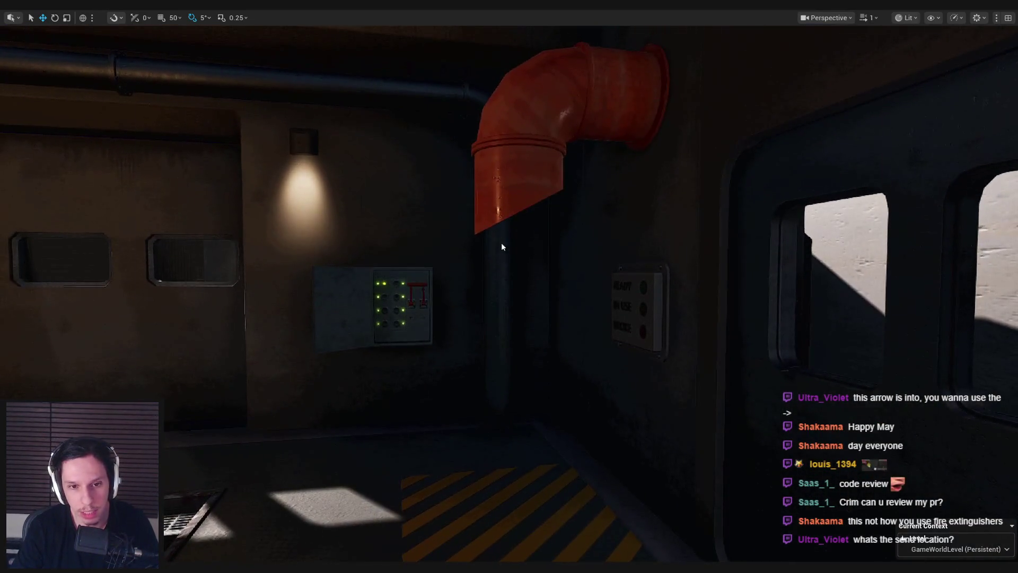
pyautogui.hotkey('alt', 'Tab')
pyautogui.scroll(1, 362, 327)
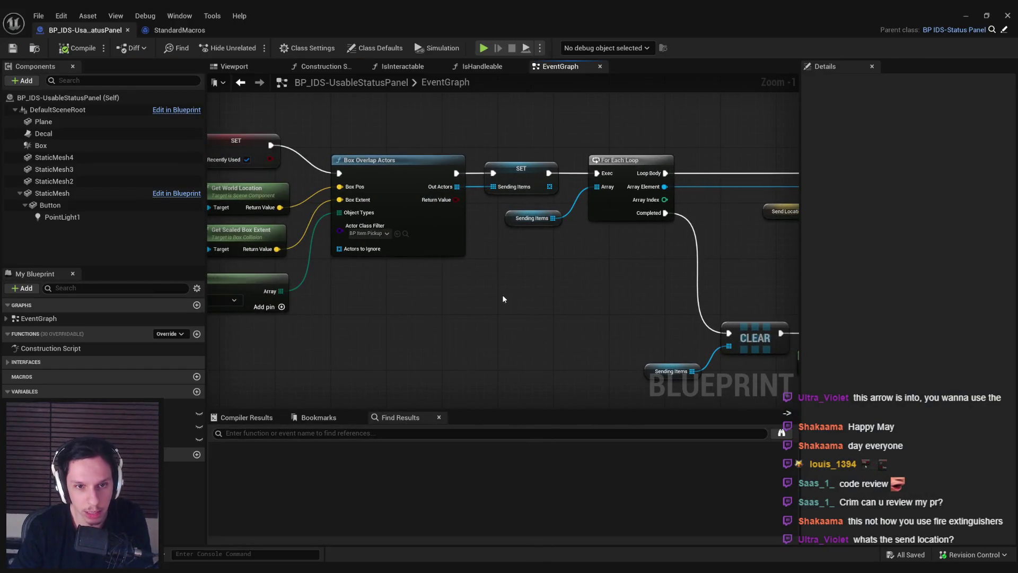
# Step: Pan the EventGraph back to the Event Interact start of the panel's logic
pyautogui.moveTo(501, 294); pyautogui.dragTo(599, 284)
pyautogui.scroll(-1, 599, 284)
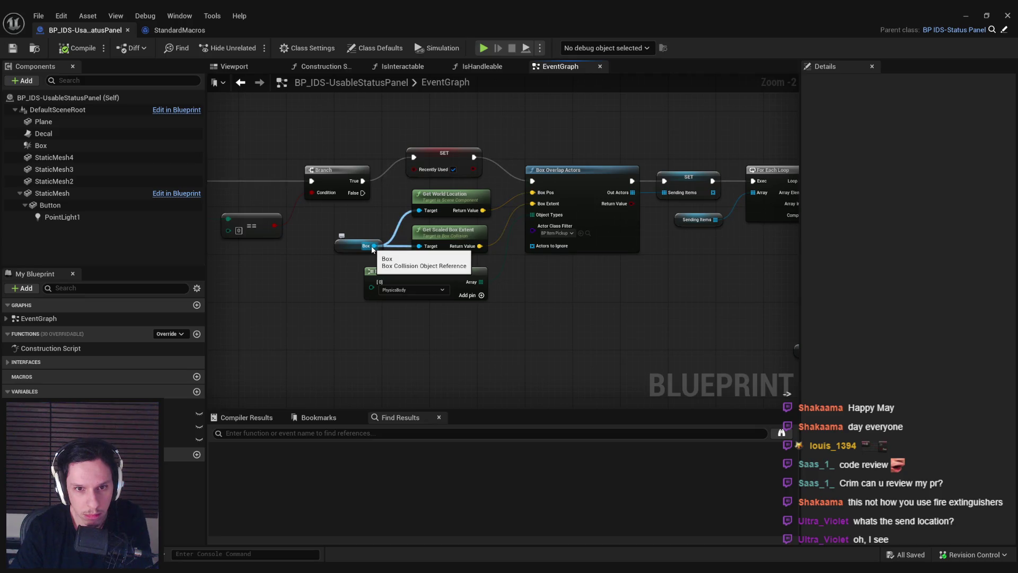
pyautogui.moveTo(350, 282); pyautogui.dragTo(417, 314)
pyautogui.moveTo(283, 316); pyautogui.dragTo(527, 312)
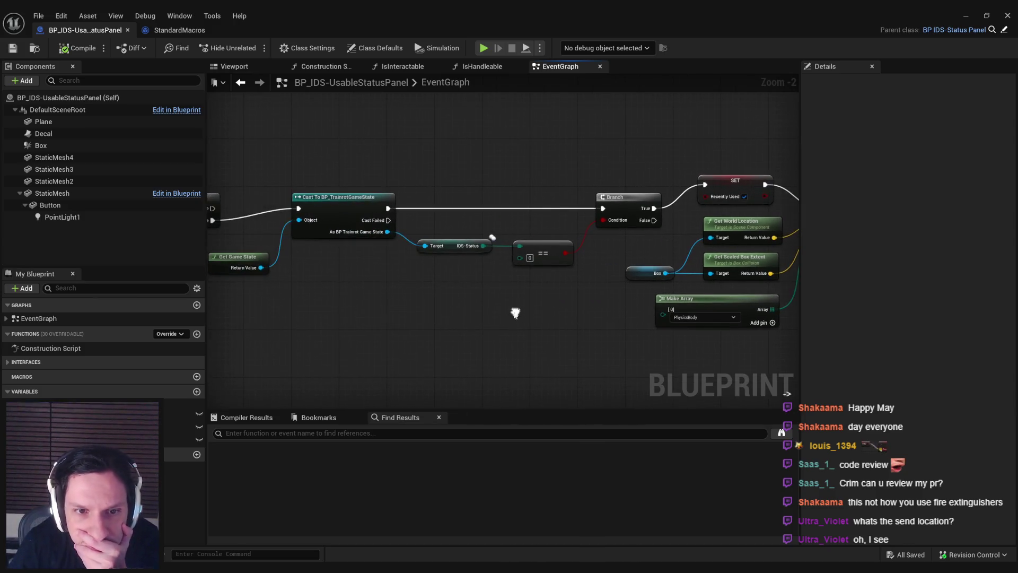
pyautogui.moveTo(380, 334)
pyautogui.mouseDown()
pyautogui.moveTo(668, 343)
pyautogui.moveTo(602, 333)
pyautogui.mouseUp()
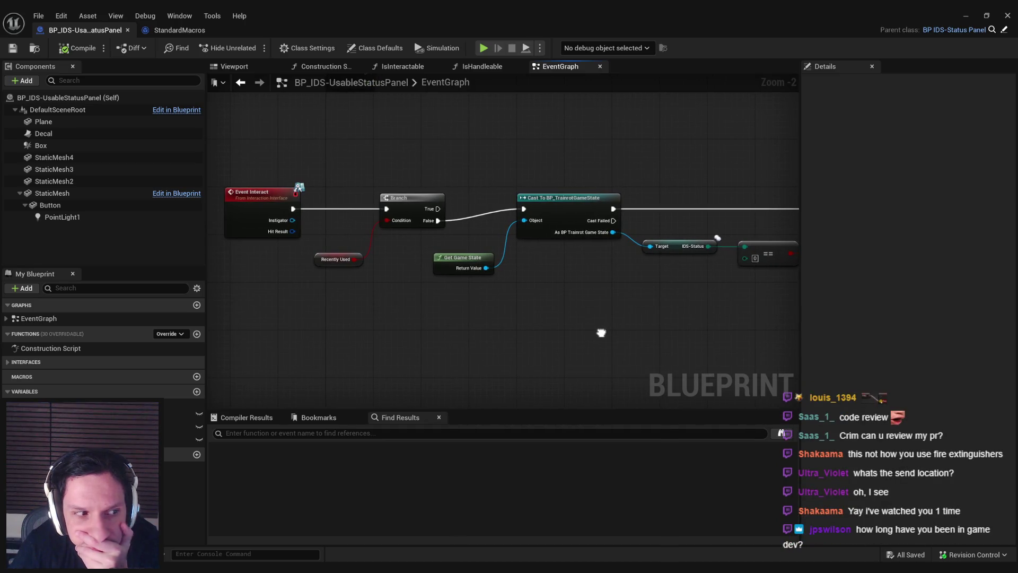
pyautogui.moveTo(601, 333); pyautogui.dragTo(598, 332)
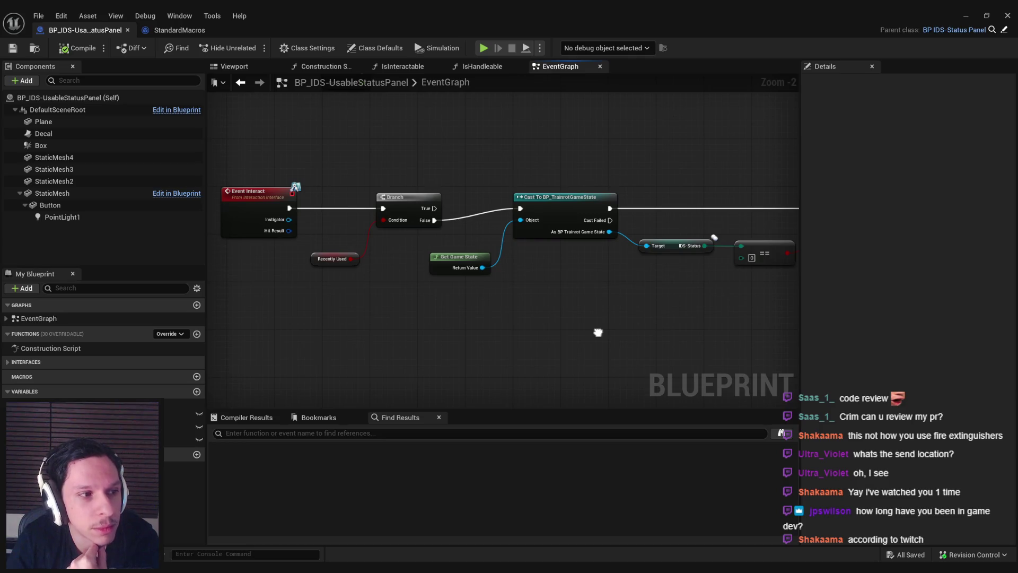
# Step: Follow the graph through Branch, Make Array and Box Overlap Actors to Teleport, then close StandardMacros
pyautogui.moveTo(598, 332)
pyautogui.mouseDown()
pyautogui.moveTo(399, 309)
pyautogui.moveTo(212, 318)
pyautogui.mouseUp()
pyautogui.moveTo(456, 335); pyautogui.dragTo(319, 326)
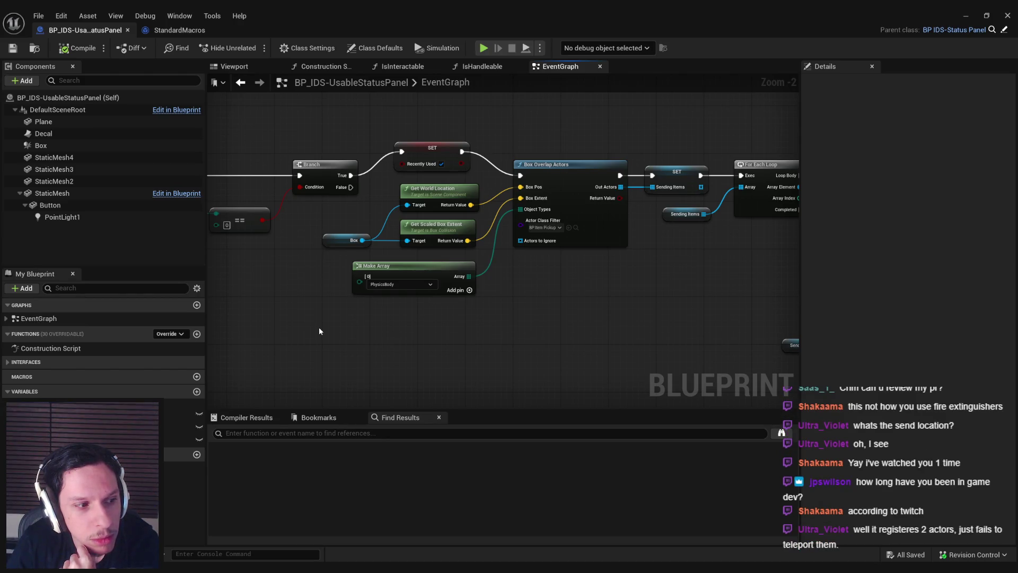
pyautogui.moveTo(320, 331)
pyautogui.mouseDown()
pyautogui.moveTo(534, 280)
pyautogui.moveTo(607, 182)
pyautogui.mouseUp()
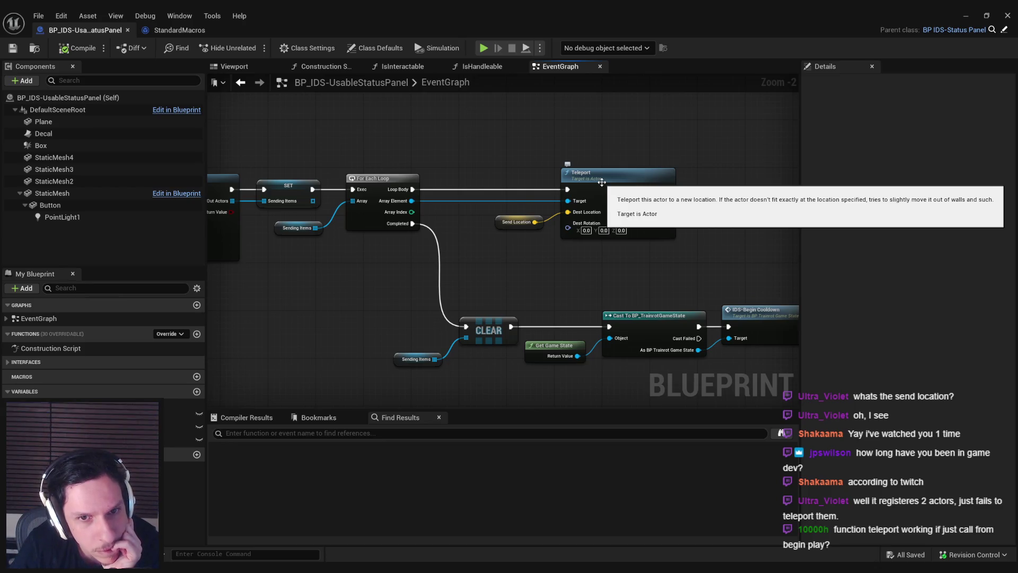
pyautogui.moveTo(417, 94); pyautogui.dragTo(539, 115)
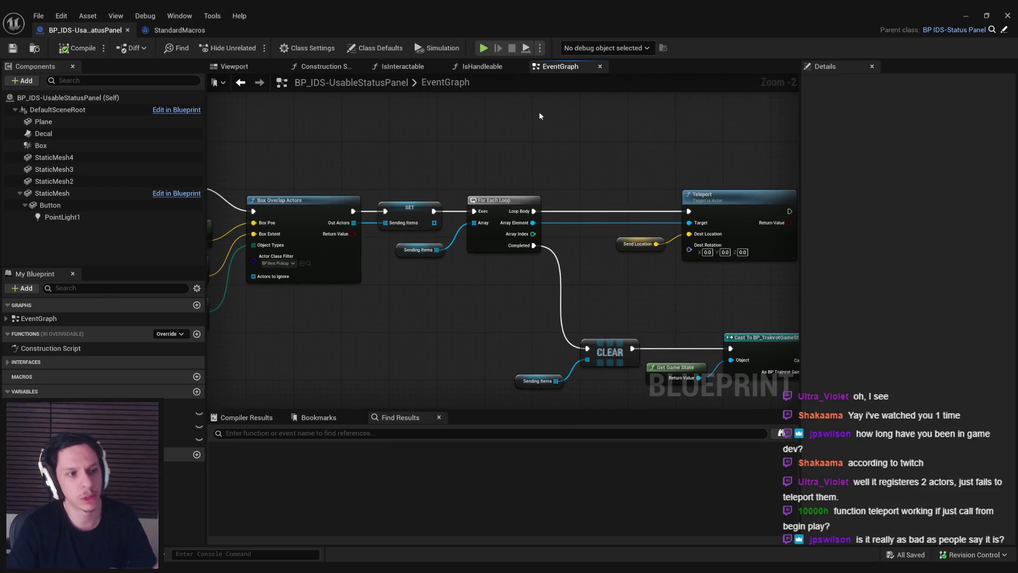
pyautogui.middleClick(174, 34)
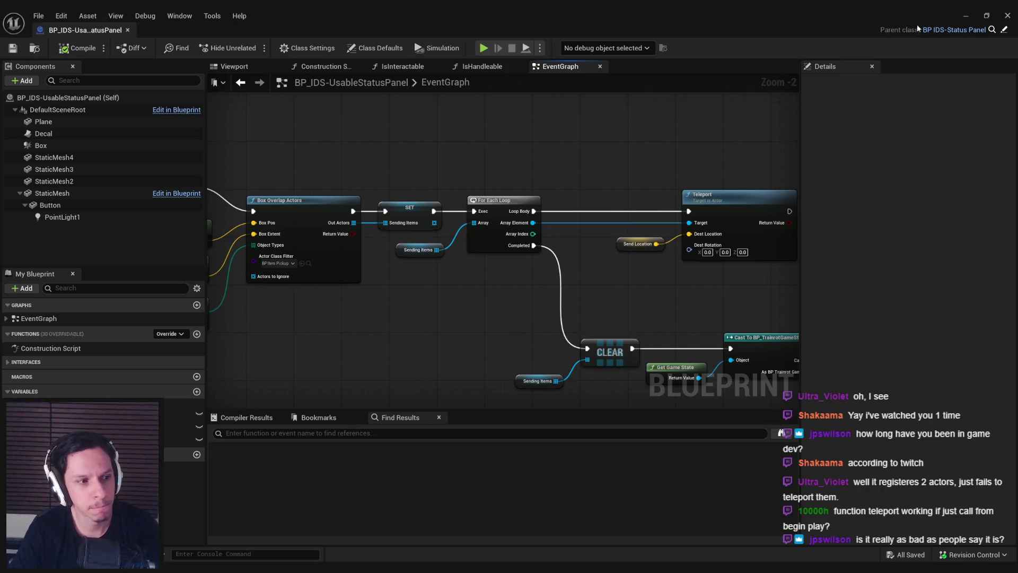
# Step: Return to the panel graph and cast the loop's Array Element to BP_ItemPickup
pyautogui.click(958, 16)
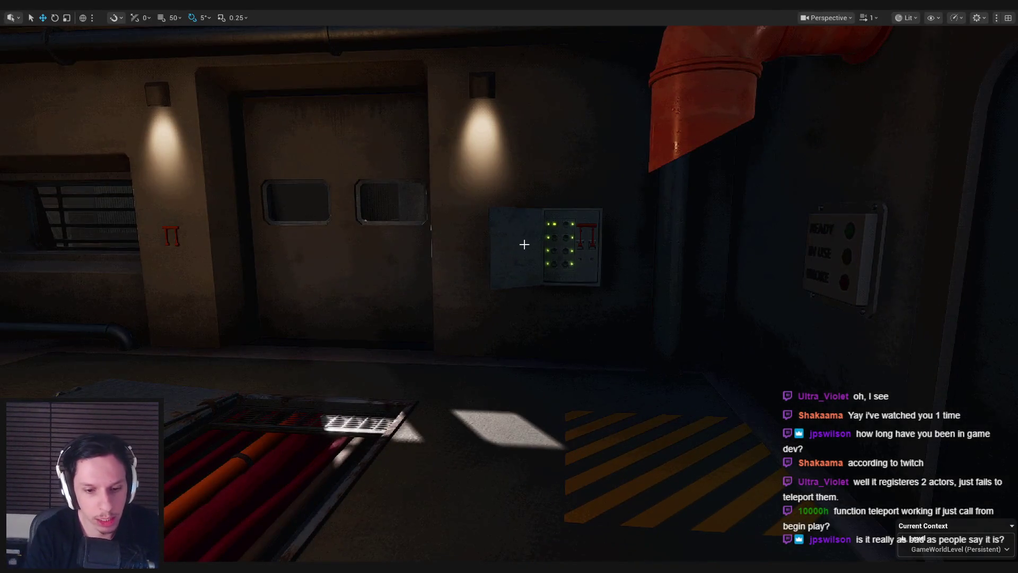
pyautogui.press('F11')
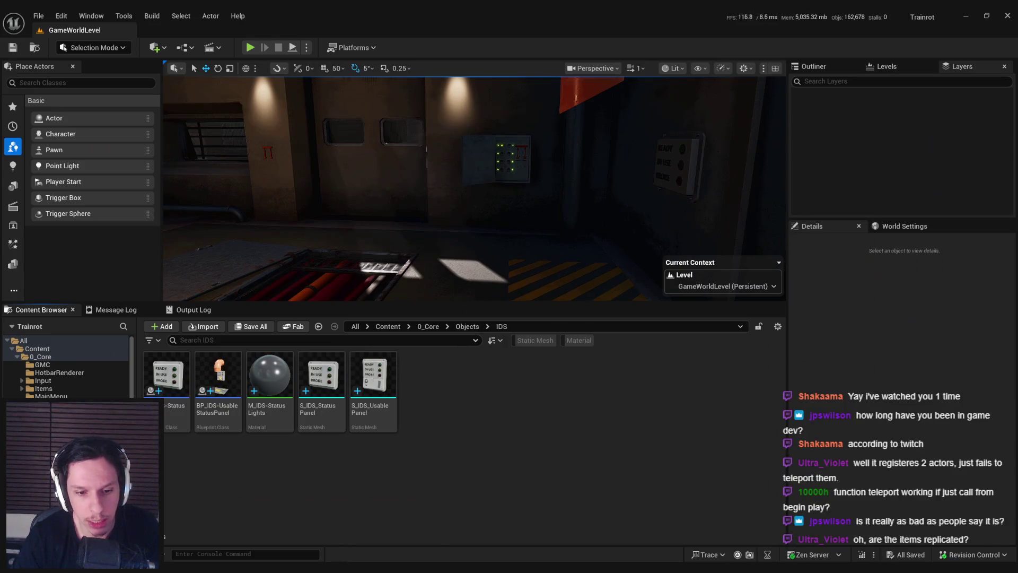
pyautogui.click(383, 514)
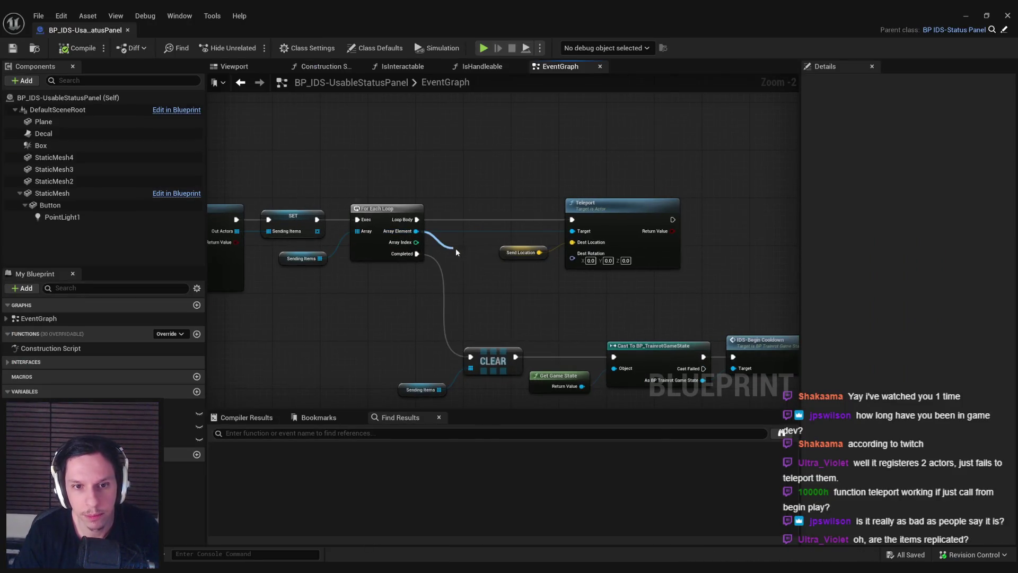
pyautogui.moveTo(456, 249); pyautogui.dragTo(456, 249)
pyautogui.write('cast to item p')
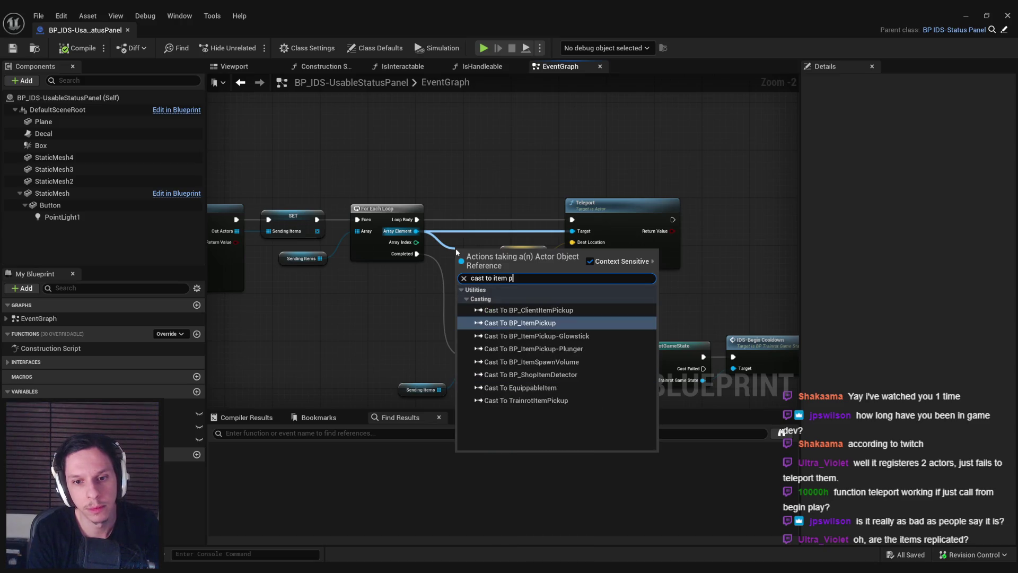
pyautogui.press('Return')
# Step: Route Loop Body through the cast and shift Teleport and Send Location further right
pyautogui.moveTo(551, 207)
pyautogui.mouseDown()
pyautogui.moveTo(592, 289)
pyautogui.moveTo(541, 258)
pyautogui.moveTo(546, 265)
pyautogui.mouseUp()
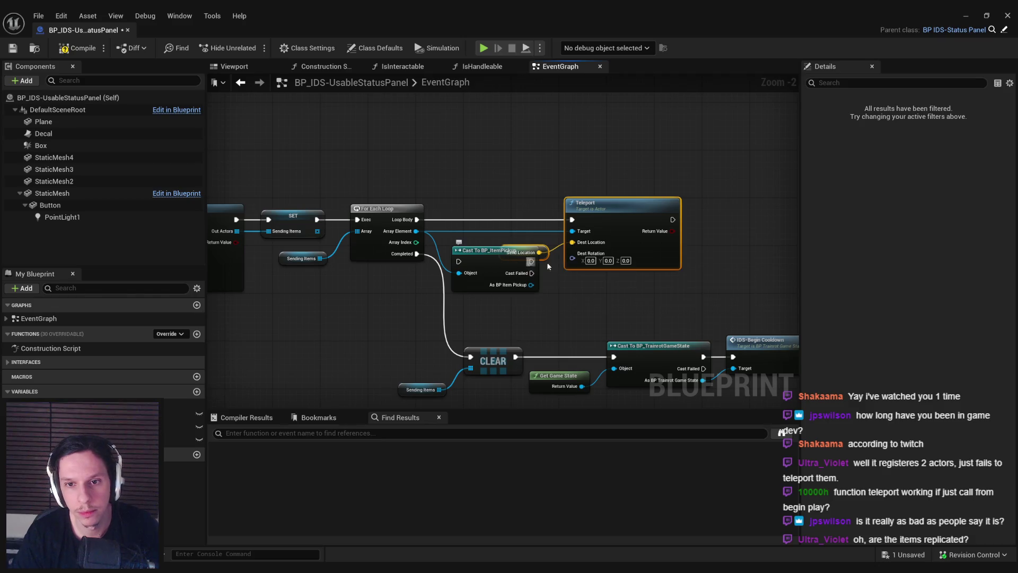
pyautogui.moveTo(571, 219)
pyautogui.mouseDown()
pyautogui.moveTo(534, 219)
pyautogui.moveTo(534, 227)
pyautogui.moveTo(571, 219)
pyautogui.mouseUp()
pyautogui.moveTo(481, 258)
pyautogui.mouseDown()
pyautogui.moveTo(473, 216)
pyautogui.moveTo(424, 223)
pyautogui.moveTo(452, 221)
pyautogui.mouseUp()
pyautogui.moveTo(565, 284); pyautogui.dragTo(435, 298)
pyautogui.moveTo(478, 215); pyautogui.dragTo(688, 218)
# Step: Get Smooth Sync from the cast result, then place and remove a Teleport node from it
pyautogui.moveTo(391, 257); pyautogui.dragTo(415, 274)
pyautogui.write('smooth sync')
pyautogui.press('Down')
pyautogui.press('Down')
pyautogui.press('Down')
pyautogui.press('Return')
pyautogui.moveTo(488, 275)
pyautogui.mouseDown()
pyautogui.moveTo(522, 265)
pyautogui.moveTo(549, 234)
pyautogui.mouseUp()
pyautogui.write('teleport')
pyautogui.press('Return')
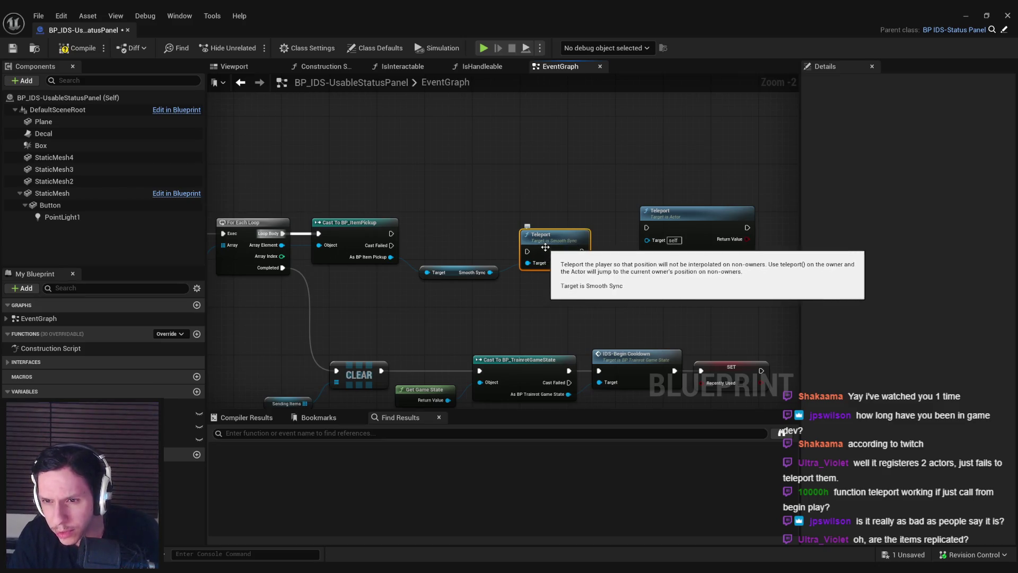
pyautogui.press('Delete')
# Step: Add the Smooth Sync Teleport function and open its teleport() source code
pyautogui.moveTo(492, 273); pyautogui.dragTo(526, 239)
pyautogui.write('smooth syn')
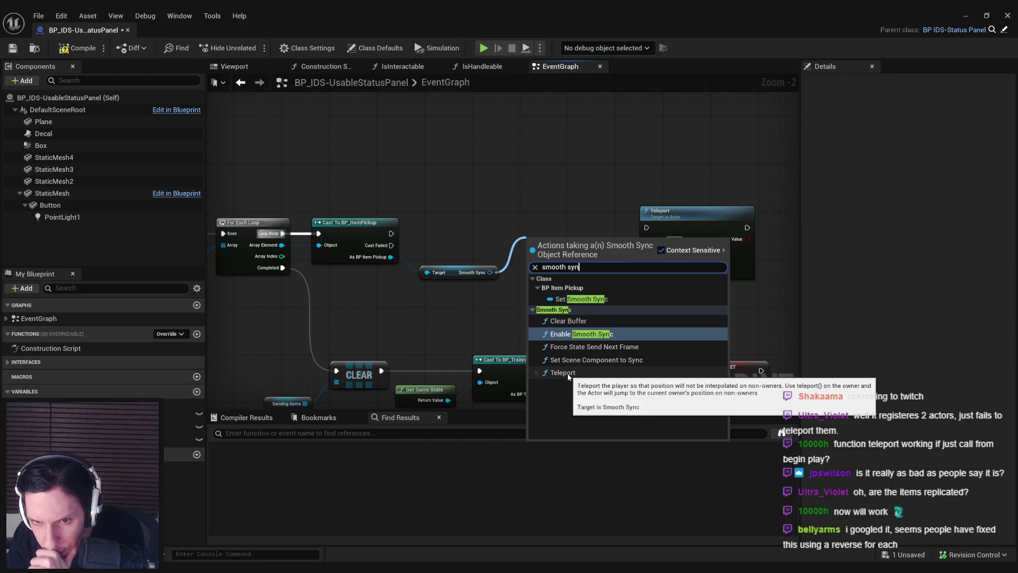
pyautogui.click(563, 372)
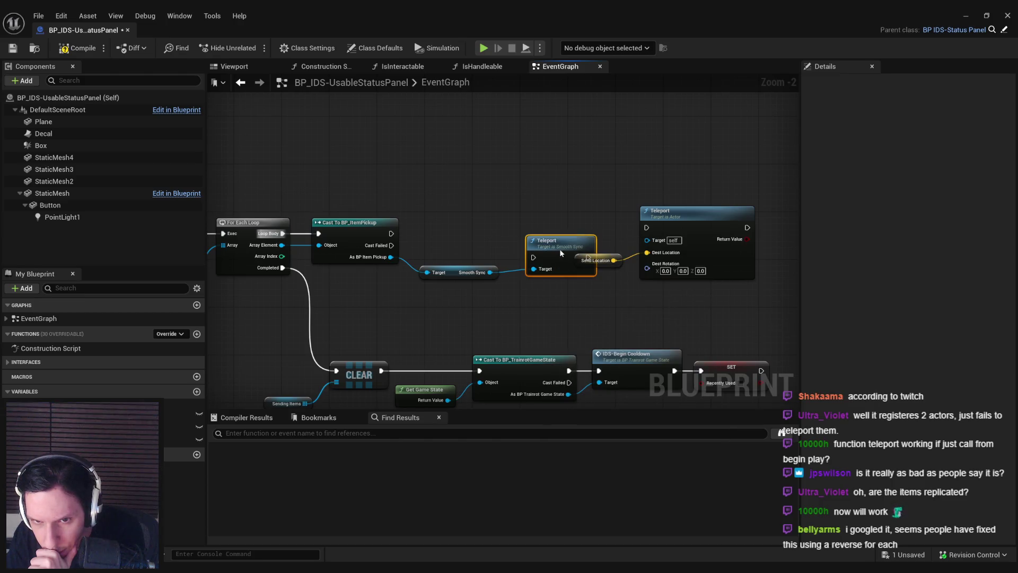
pyautogui.doubleClick(559, 250)
pyautogui.click(312, 542)
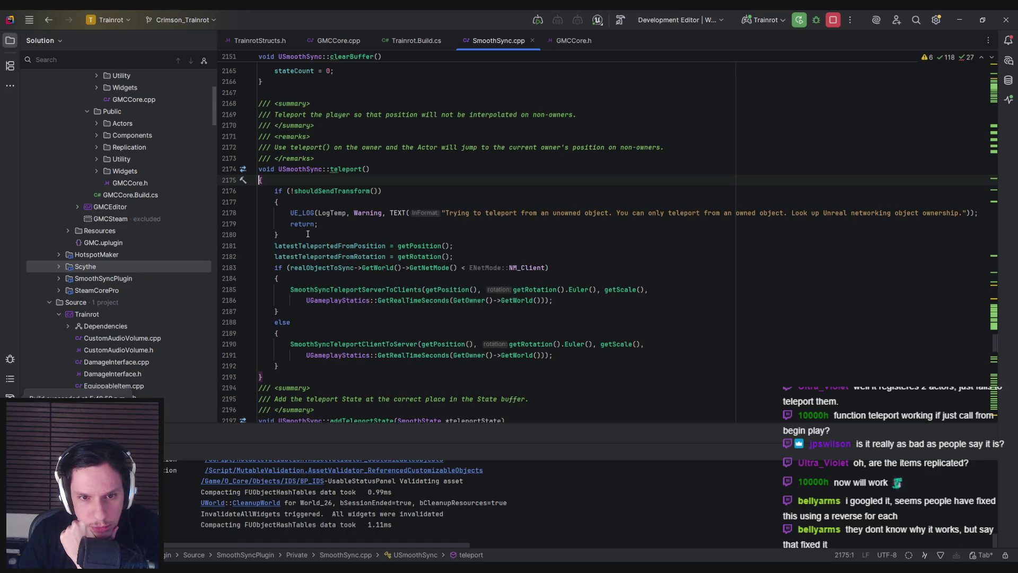
# Step: Scroll through USmoothSync::teleport() in SmoothSync.cpp, then switch back to Unreal
pyautogui.scroll(-1, 307, 234)
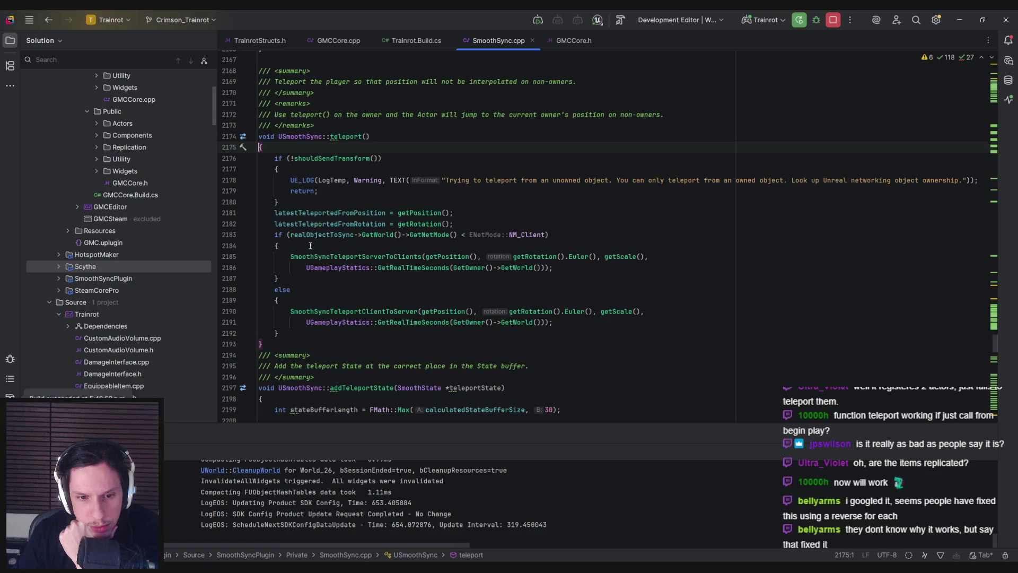
pyautogui.scroll(1, 310, 246)
pyautogui.hotkey('alt', 'Tab')
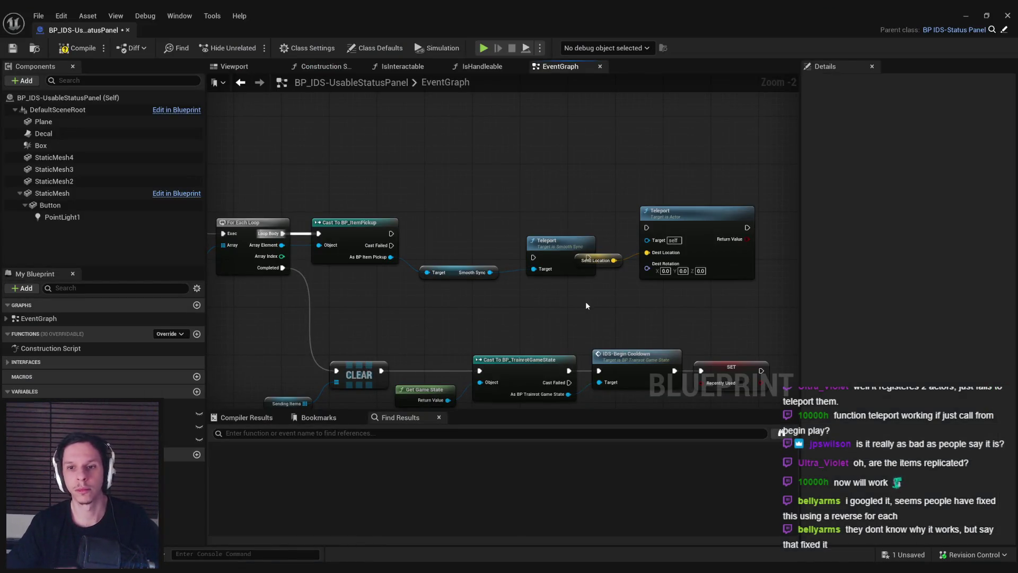
# Step: Swap the cast and Smooth Sync nodes for Set Actor Location on Array Element, Teleport ticked
pyautogui.moveTo(664, 211)
pyautogui.moveTo(484, 234)
pyautogui.mouseDown()
pyautogui.moveTo(530, 223)
pyautogui.moveTo(382, 200)
pyautogui.mouseUp()
pyautogui.press('Delete')
pyautogui.moveTo(329, 234); pyautogui.dragTo(436, 272)
pyautogui.write('set actor location')
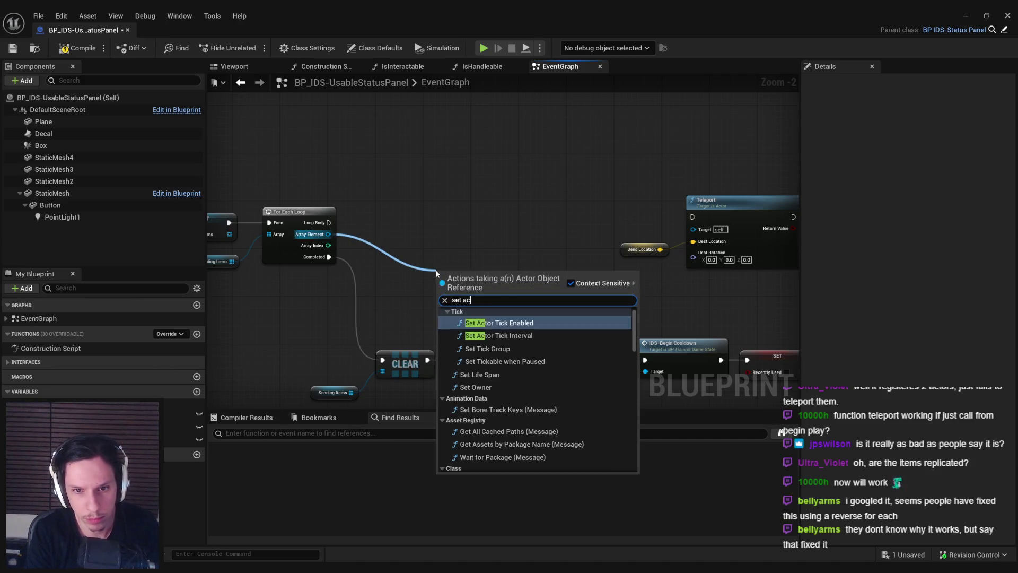
pyautogui.press('Return')
pyautogui.moveTo(461, 277)
pyautogui.mouseDown()
pyautogui.moveTo(462, 217)
pyautogui.moveTo(329, 223)
pyautogui.mouseUp()
pyautogui.click(475, 285)
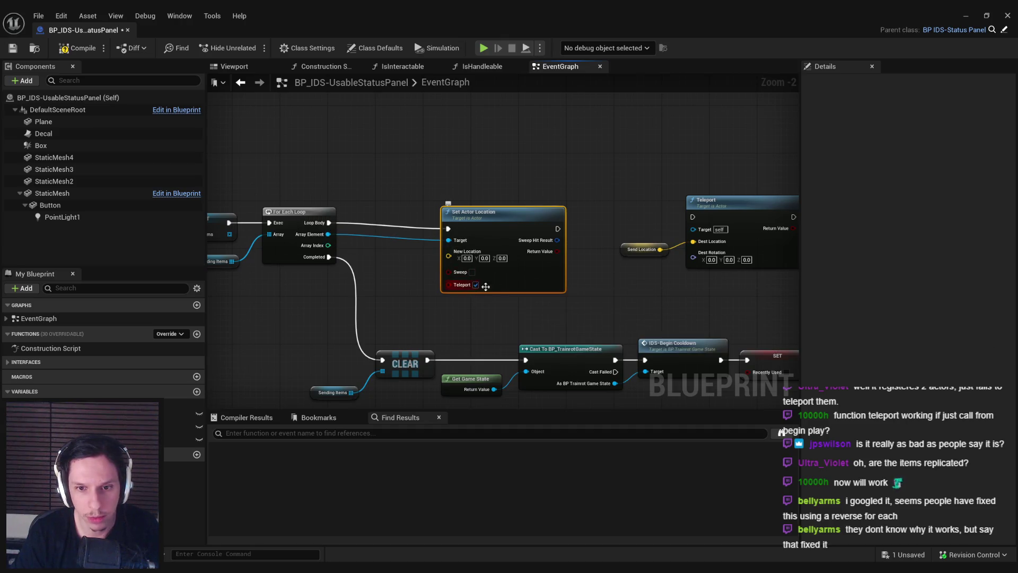
# Step: Wire Send Location into New Location, remove the old Teleport node, then compile and save
pyautogui.moveTo(477, 275); pyautogui.dragTo(497, 270)
pyautogui.click(631, 251)
pyautogui.moveTo(641, 249)
pyautogui.mouseDown()
pyautogui.moveTo(406, 255)
pyautogui.moveTo(466, 246)
pyautogui.mouseUp()
pyautogui.moveTo(707, 305); pyautogui.dragTo(696, 216)
pyautogui.press('Delete')
pyautogui.click(509, 209)
pyautogui.moveTo(456, 300); pyautogui.dragTo(550, 303)
pyautogui.click(78, 48)
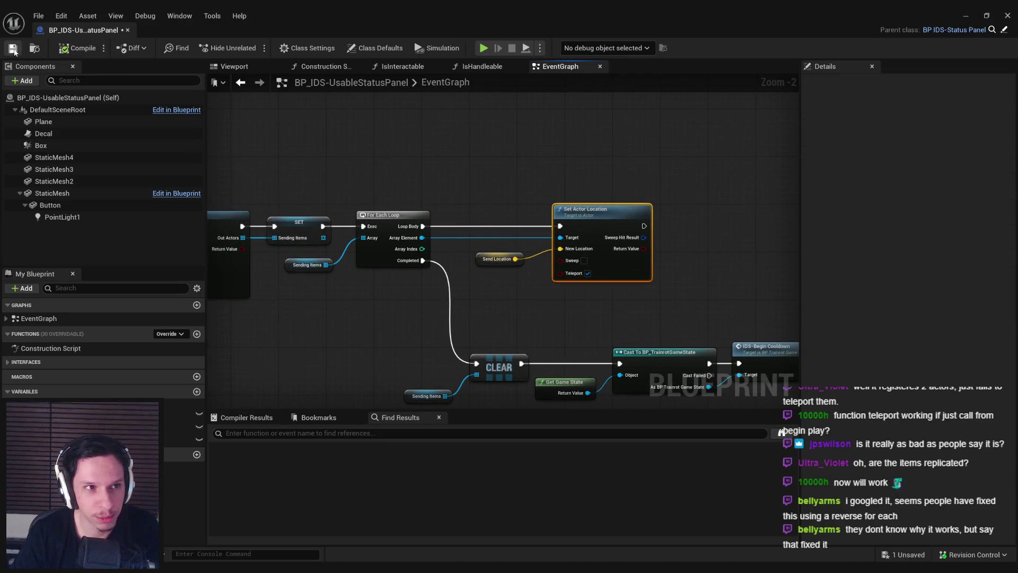
pyautogui.click(414, 191)
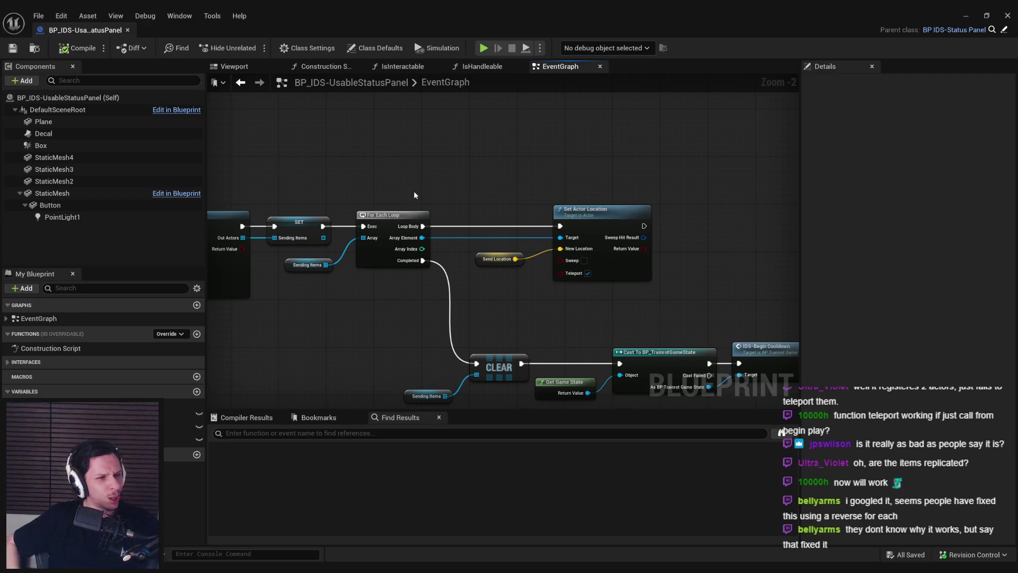
# Step: Nudge Set Actor Location and its Send Location getter slightly left into alignment
pyautogui.moveTo(414, 191)
pyautogui.mouseDown()
pyautogui.moveTo(501, 199)
pyautogui.moveTo(492, 205)
pyautogui.mouseUp()
pyautogui.click(591, 221)
pyautogui.moveTo(591, 221); pyautogui.dragTo(584, 220)
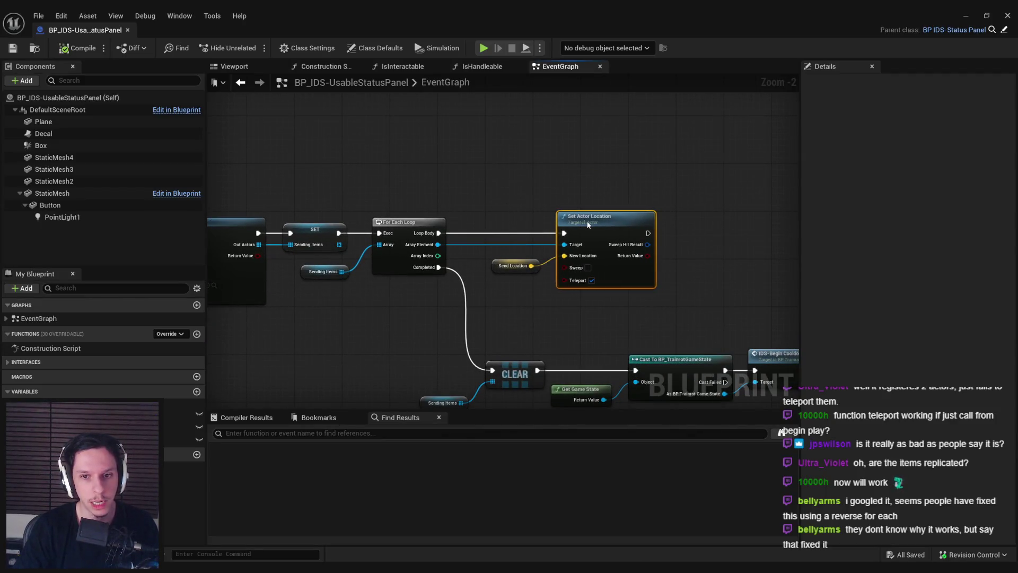
pyautogui.click(518, 209)
pyautogui.moveTo(495, 211); pyautogui.dragTo(583, 276)
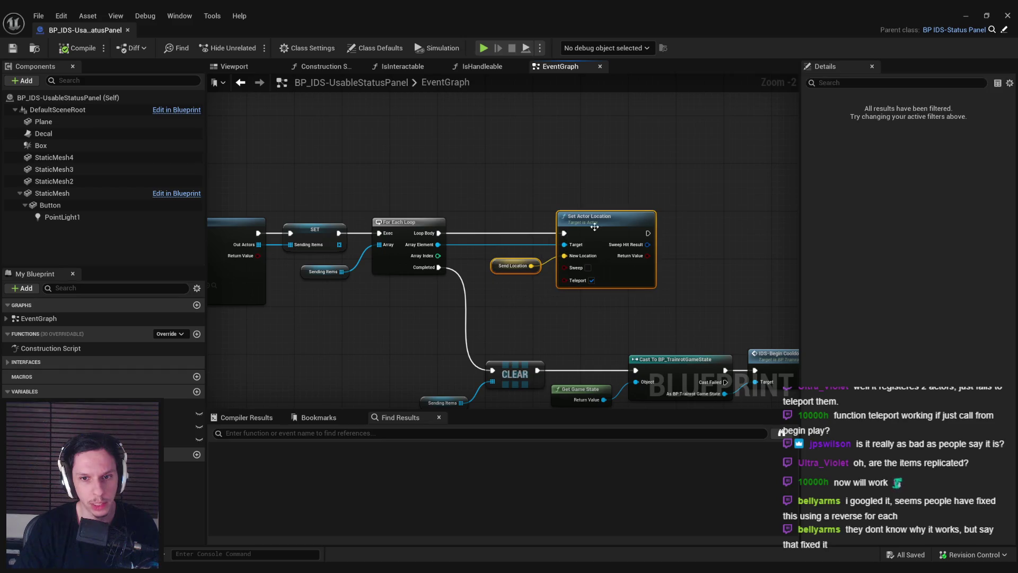
pyautogui.moveTo(593, 227); pyautogui.dragTo(588, 226)
pyautogui.click(478, 290)
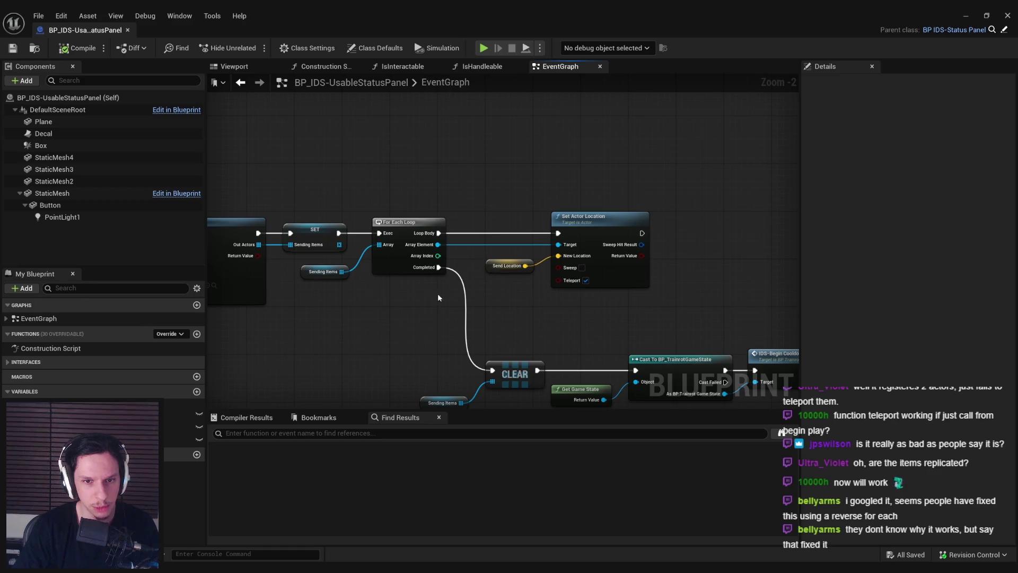
pyautogui.moveTo(415, 304); pyautogui.dragTo(413, 244)
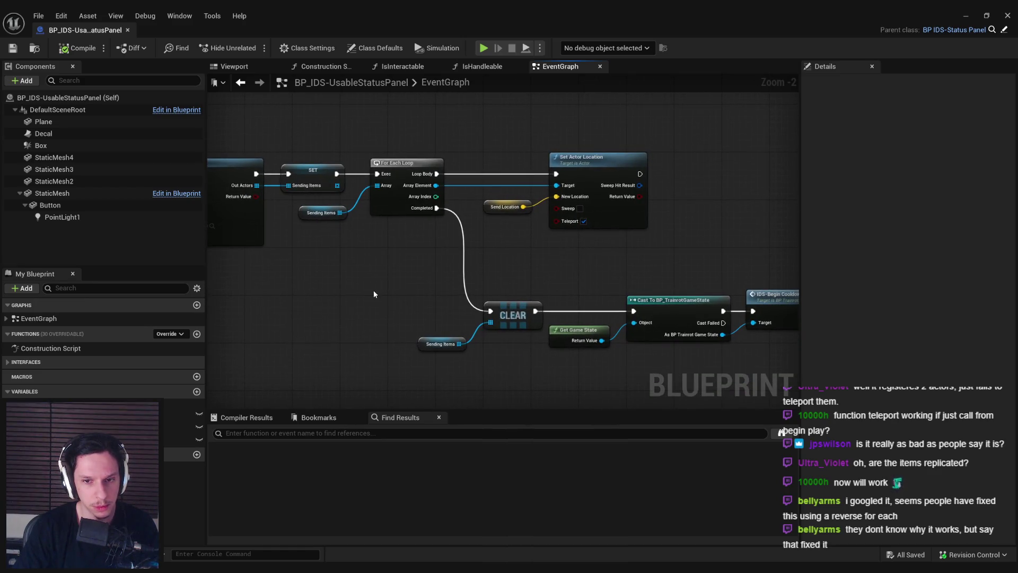
# Step: Raise the CLEAR to SET node chain closer to the loop
pyautogui.scroll(-2, 427, 261)
pyautogui.scroll(5, 547, 232)
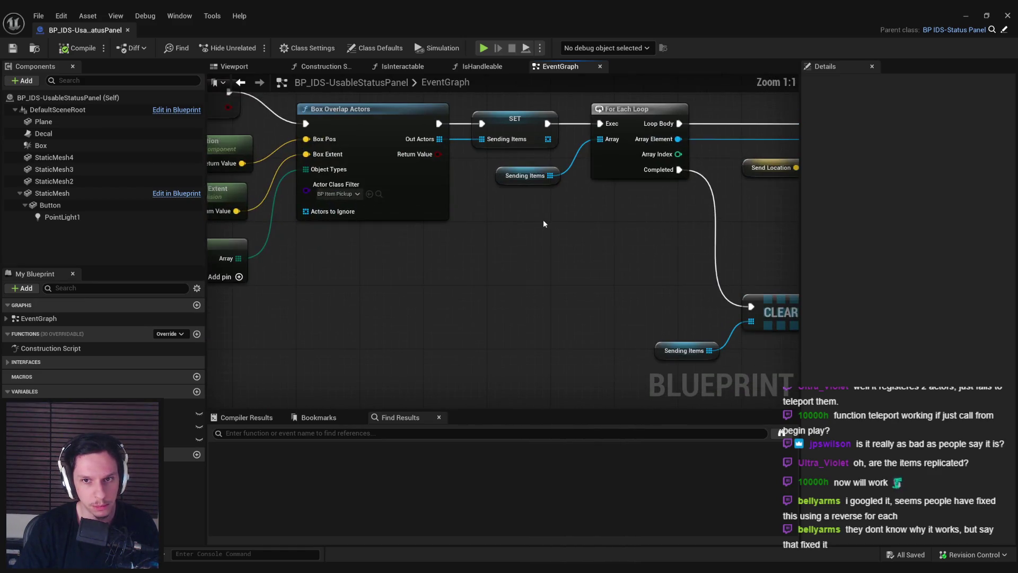
pyautogui.scroll(-2, 543, 219)
pyautogui.scroll(-1, 384, 273)
pyautogui.moveTo(484, 317)
pyautogui.mouseDown()
pyautogui.moveTo(366, 274)
pyautogui.moveTo(790, 377)
pyautogui.mouseUp()
pyautogui.moveTo(390, 292); pyautogui.dragTo(390, 243)
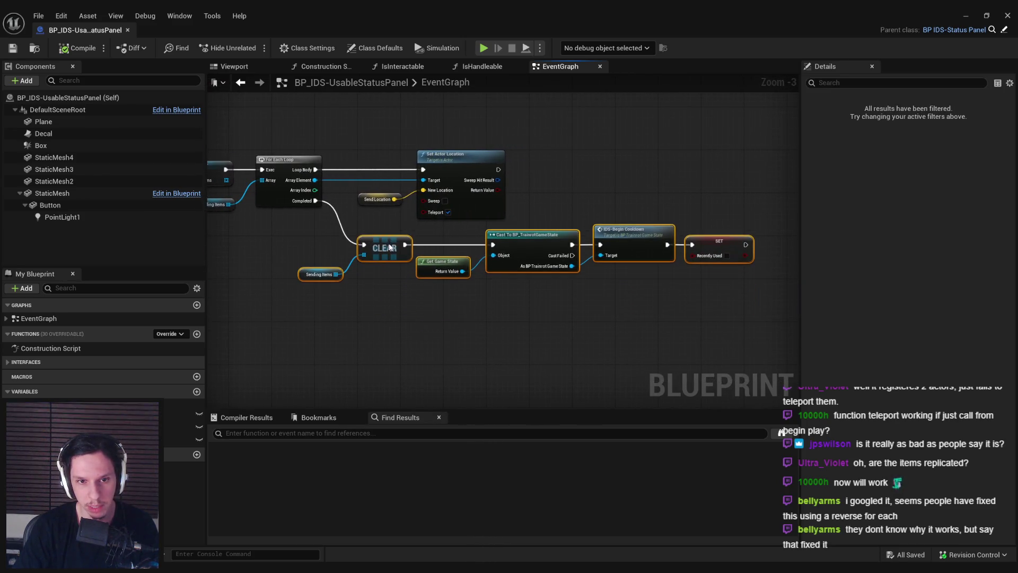
pyautogui.click(380, 285)
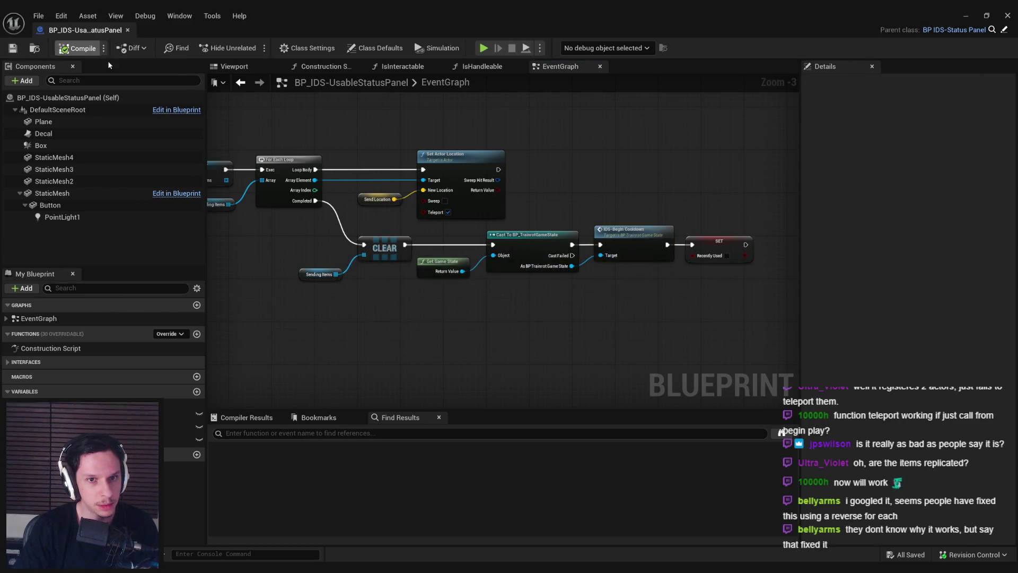
pyautogui.moveTo(372, 149); pyautogui.dragTo(417, 218)
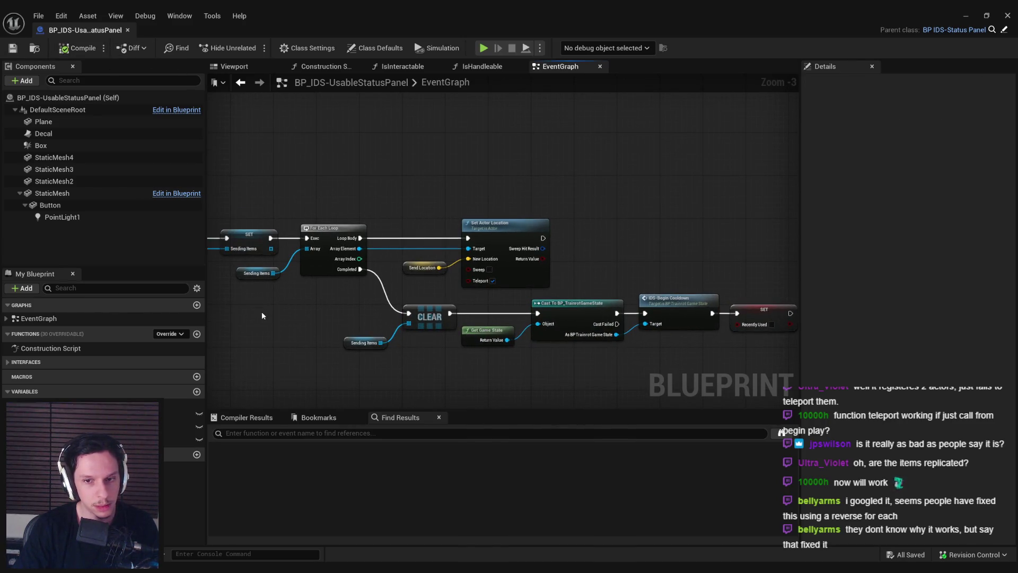
pyautogui.scroll(1, 471, 331)
# Step: Line up the Get Game State, Cast, Begin Cooldown and SET nodes, then save
pyautogui.moveTo(471, 332); pyautogui.dragTo(489, 337)
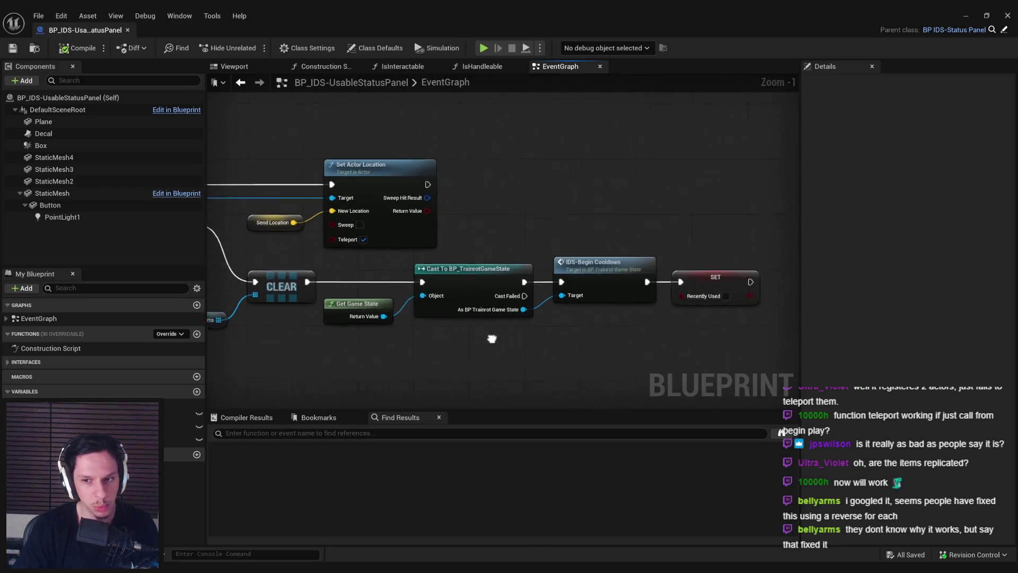
pyautogui.moveTo(721, 328)
pyautogui.mouseDown()
pyautogui.moveTo(397, 288)
pyautogui.moveTo(444, 285)
pyautogui.mouseUp()
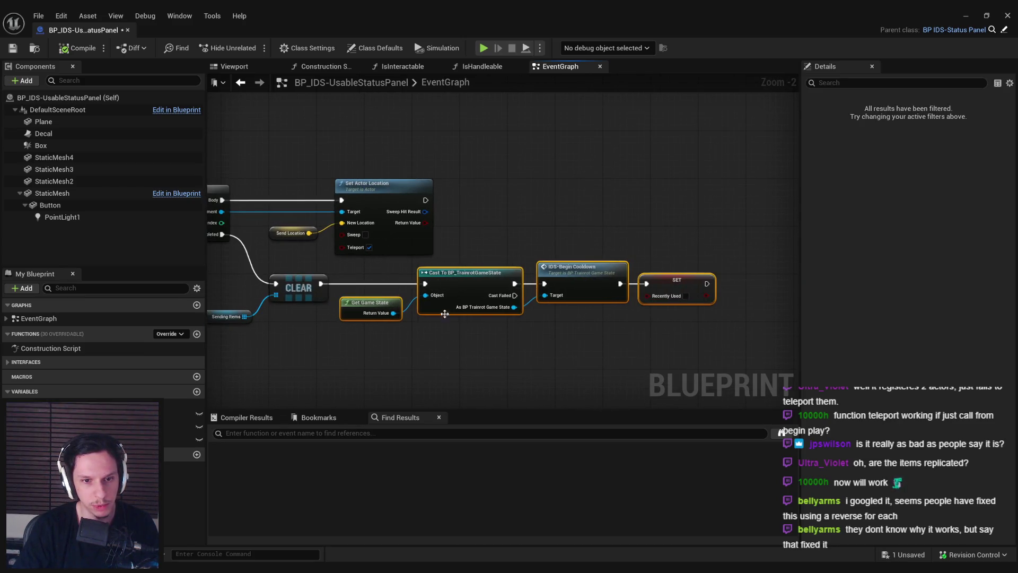
pyautogui.moveTo(694, 282); pyautogui.dragTo(701, 283)
pyautogui.click(546, 316)
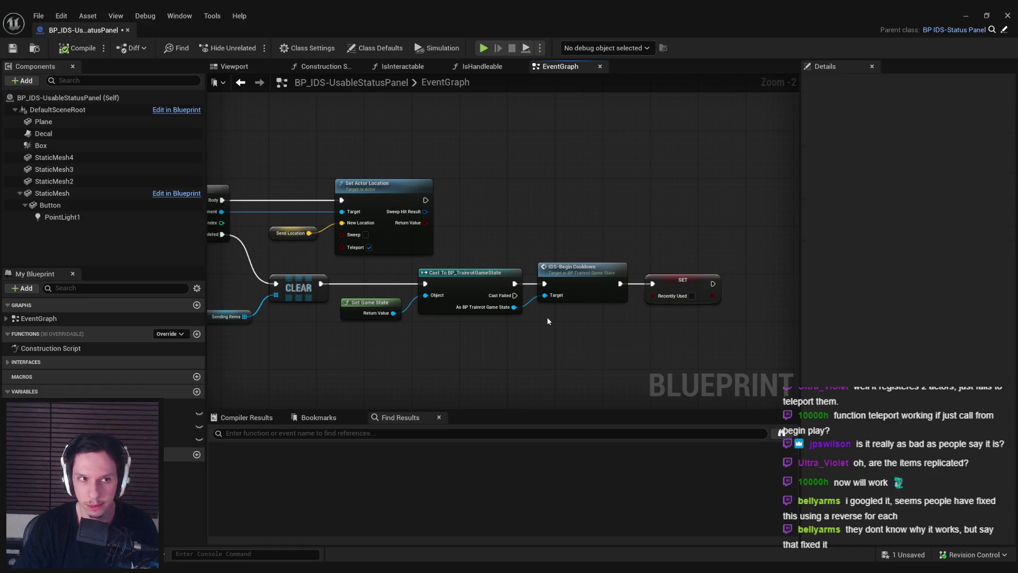
pyautogui.hotkey('ctrl', 's')
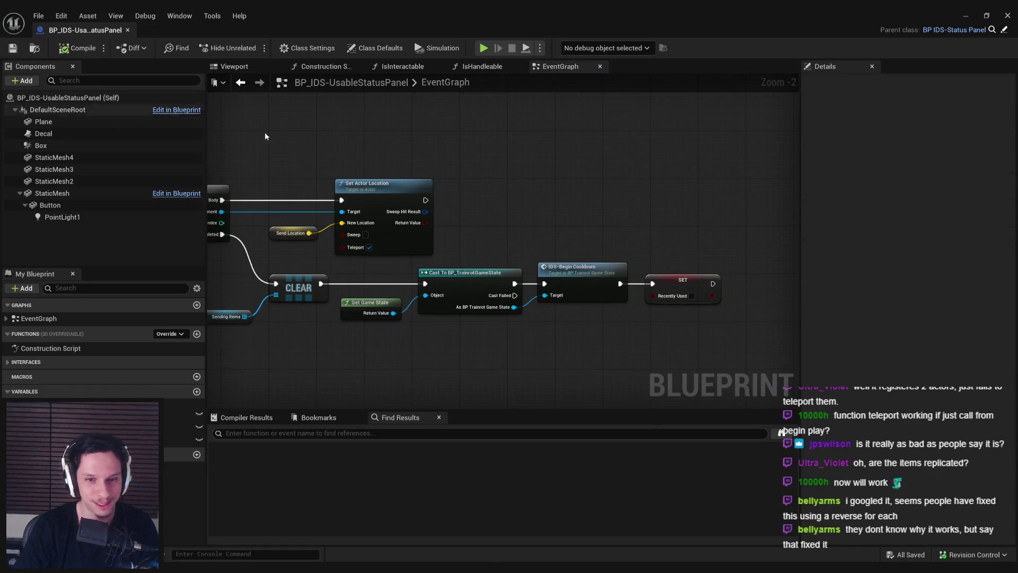
# Step: Try shifting the Box, location, extent and Make Array nodes, undo it, and save
pyautogui.scroll(-2, 538, 291)
pyautogui.scroll(1, 383, 324)
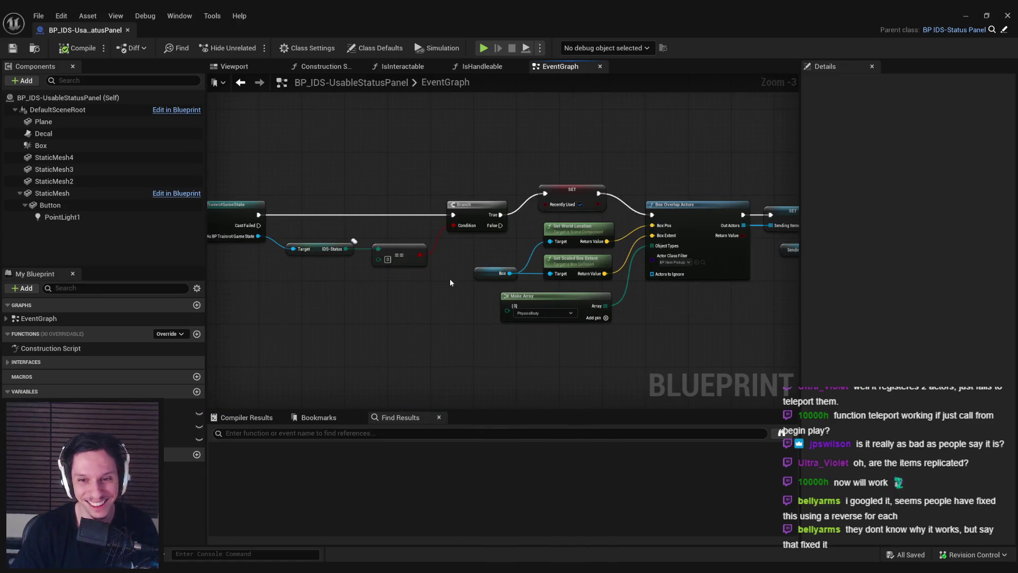
pyautogui.moveTo(483, 261); pyautogui.dragTo(599, 335)
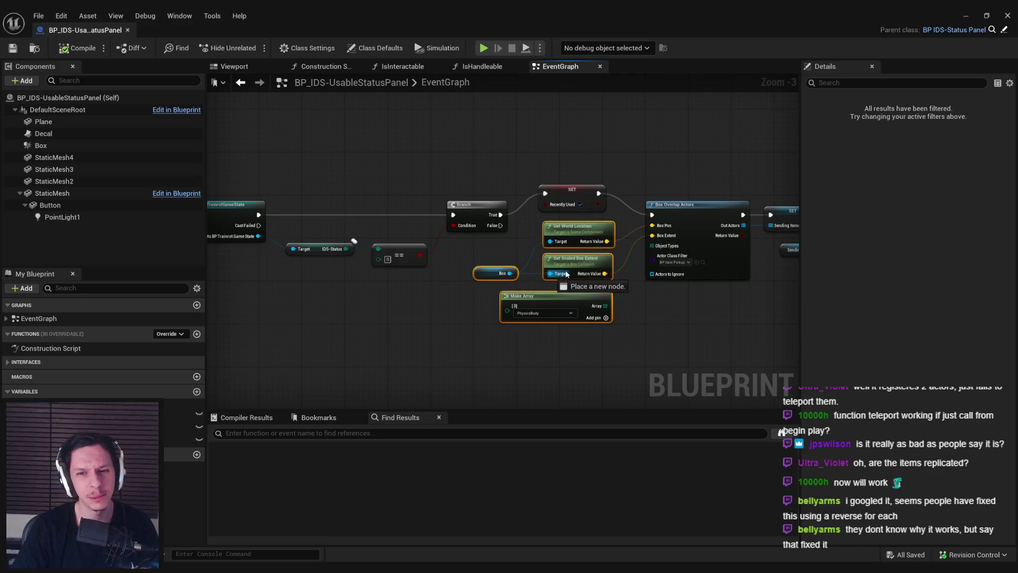
pyautogui.moveTo(553, 281); pyautogui.dragTo(549, 283)
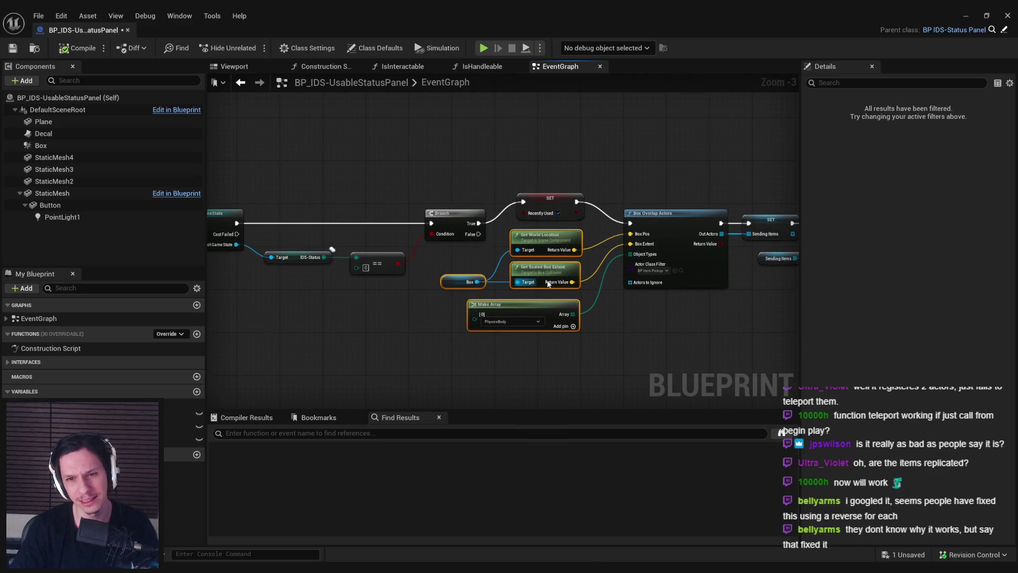
pyautogui.hotkey('ctrl', 'z')
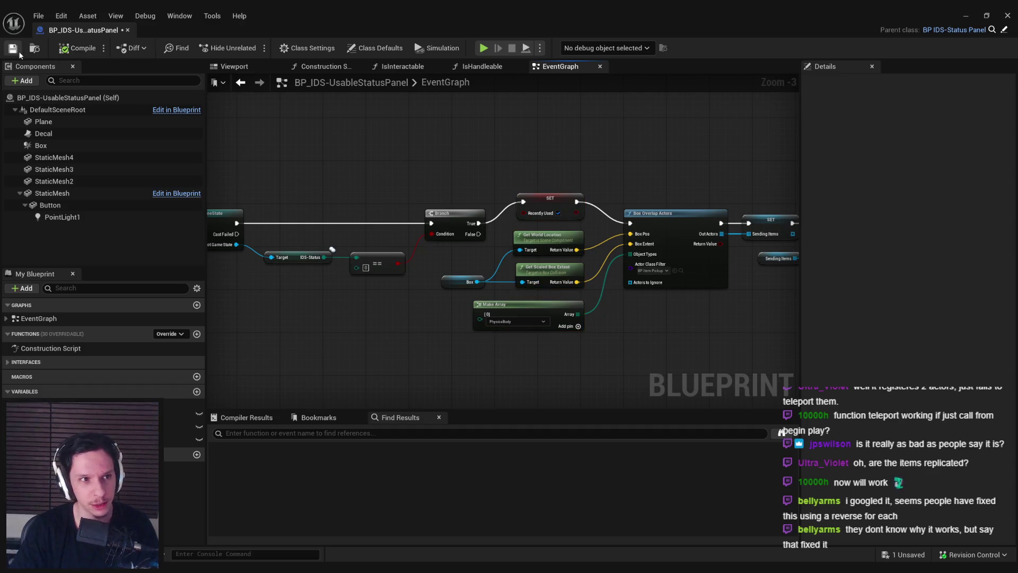
pyautogui.click(14, 49)
# Step: Save the blueprint once more and close the editor to view the running level
pyautogui.scroll(-1, 477, 195)
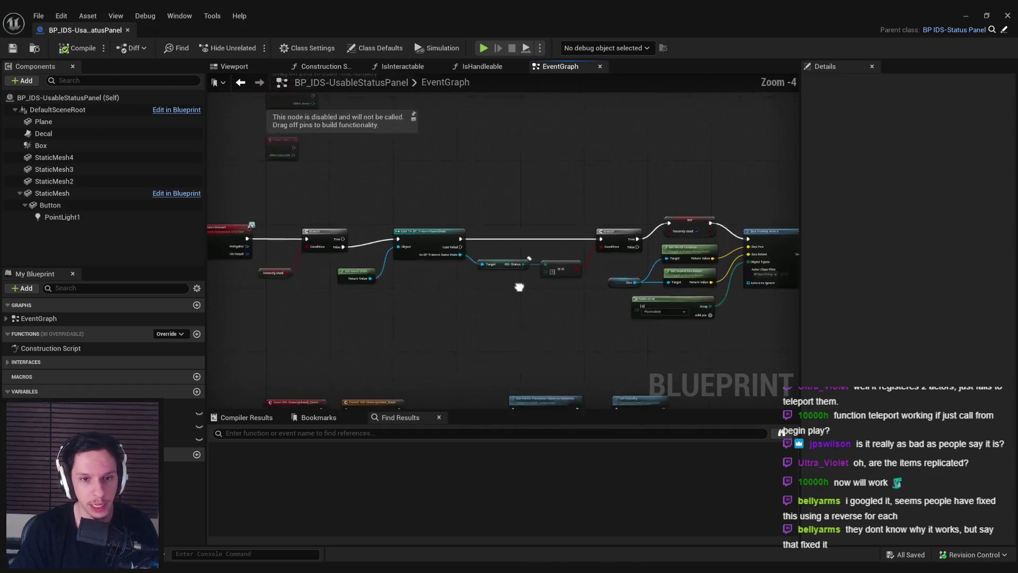
pyautogui.scroll(2, 519, 286)
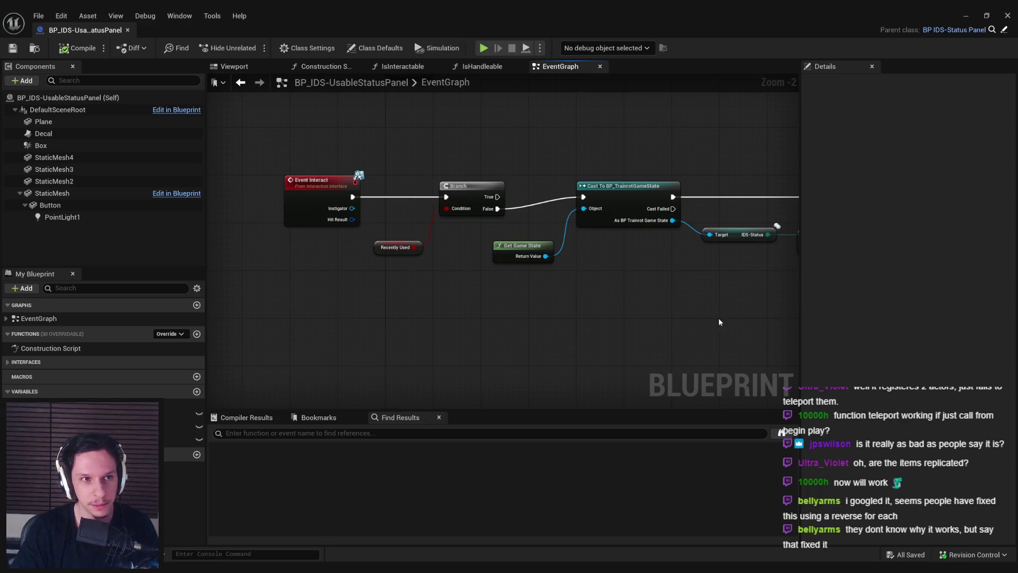
pyautogui.scroll(-2, 482, 302)
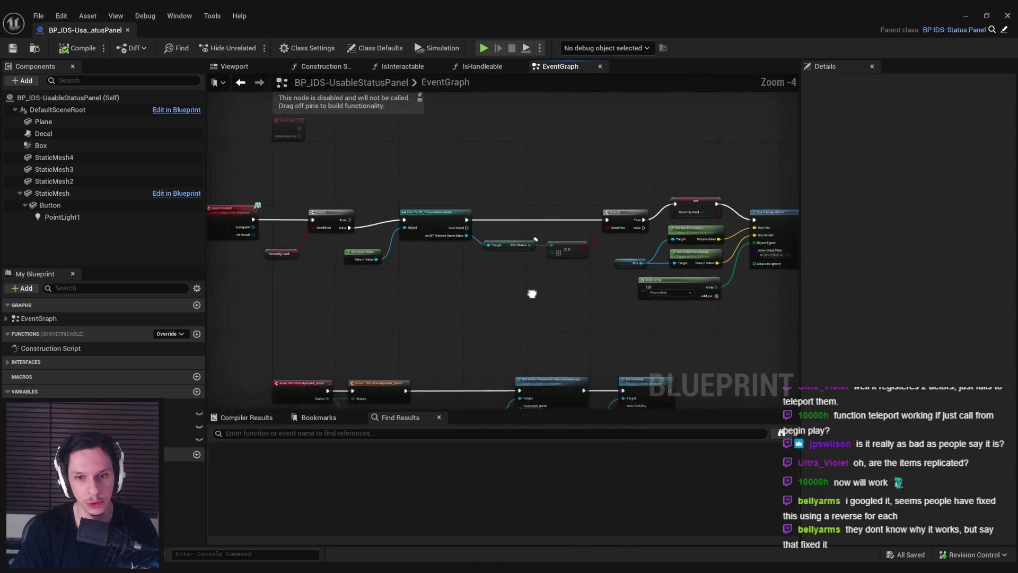
pyautogui.scroll(-4, 524, 258)
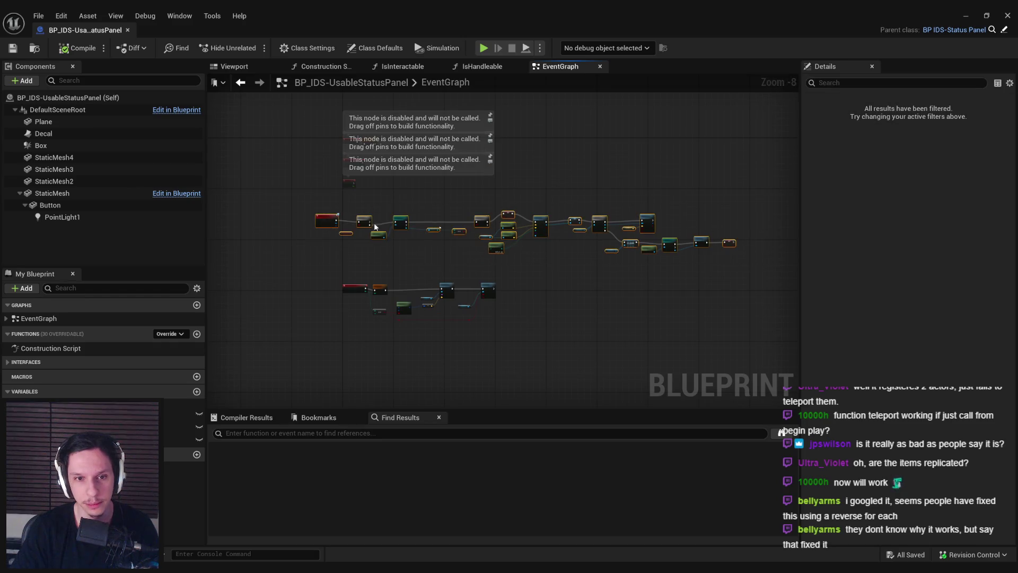
pyautogui.scroll(3, 374, 227)
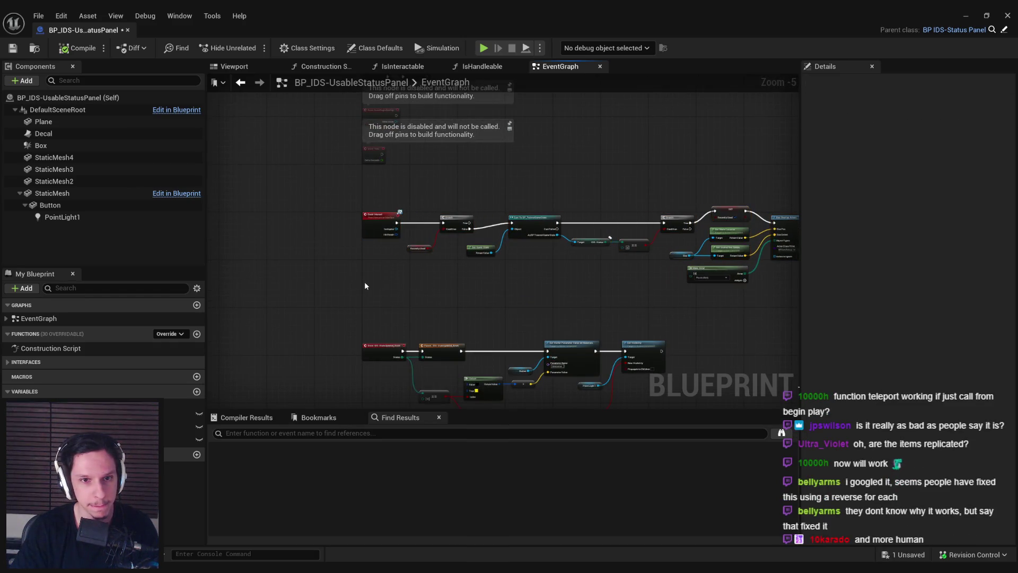
pyautogui.hotkey('ctrl', 's')
pyautogui.scroll(-2, 380, 282)
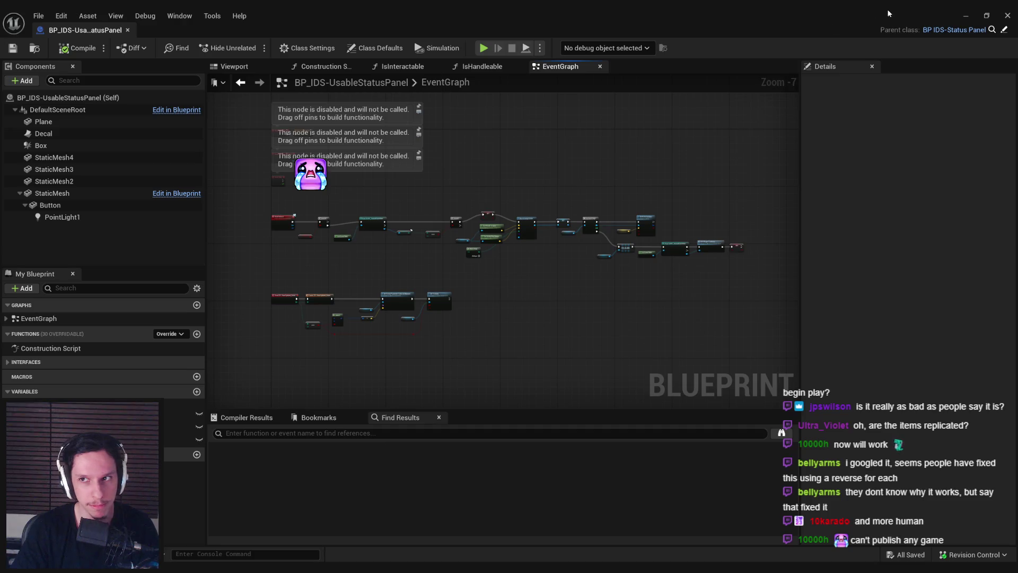
pyautogui.click(965, 15)
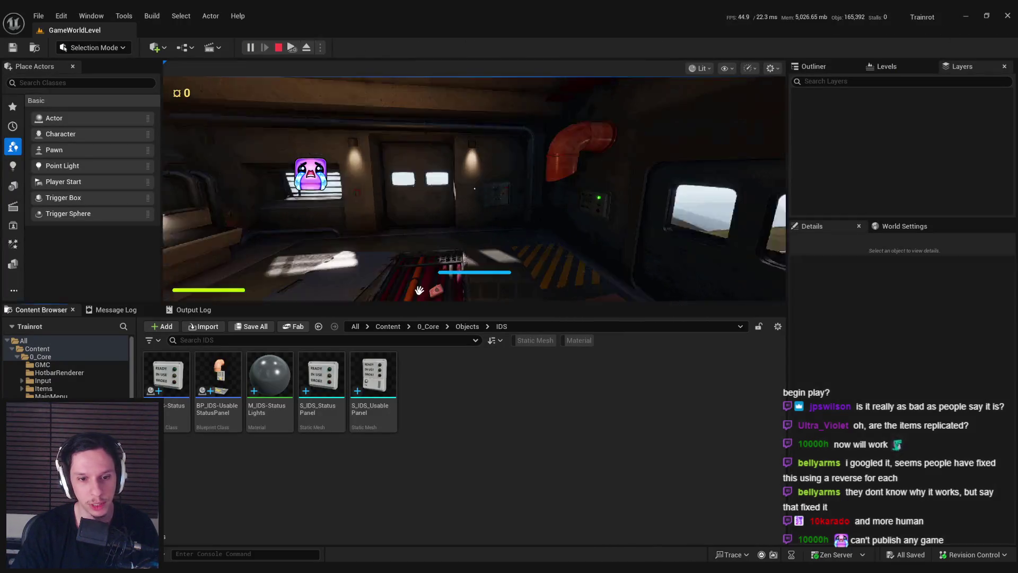
# Step: Play-test full screen: press the train's START/STOP button and walk to the elevator room's status panel
pyautogui.press('F11')
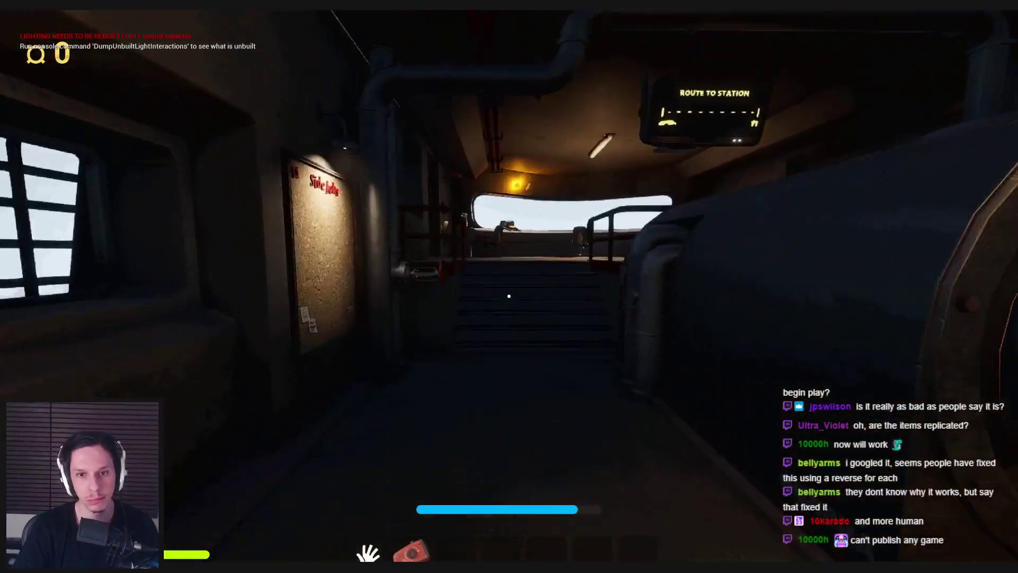
pyautogui.press('w')
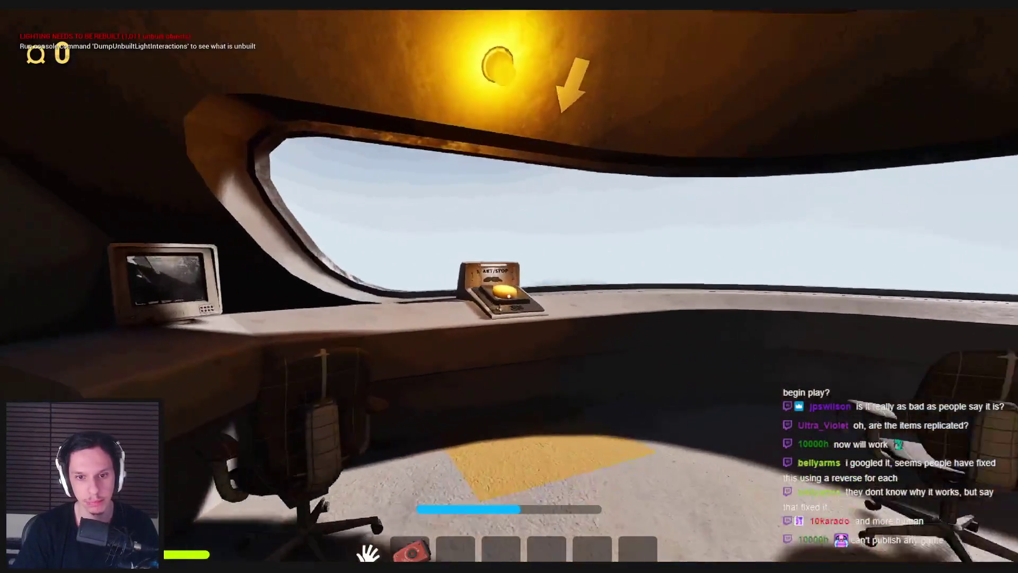
pyautogui.press('e')
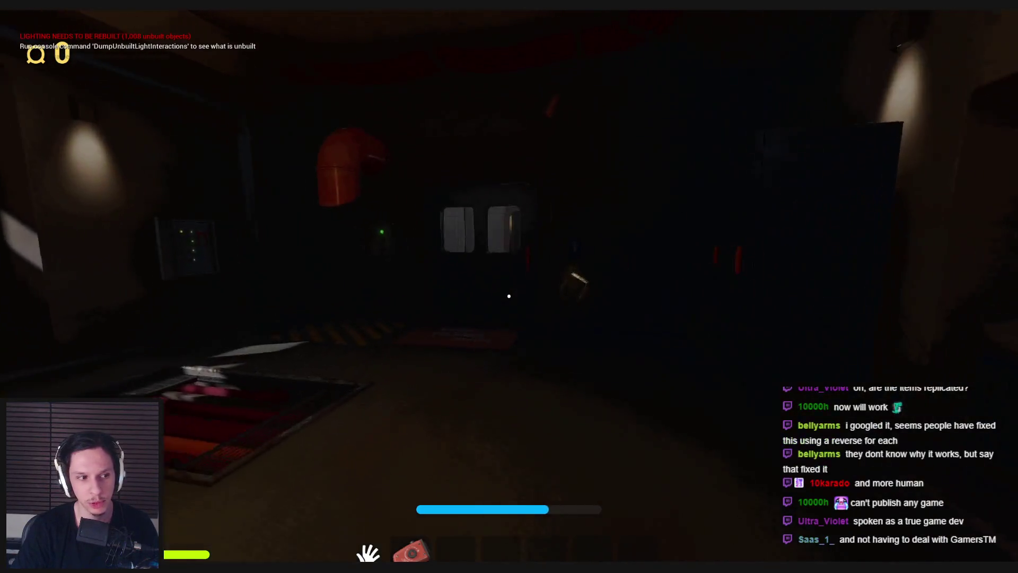
pyautogui.press('w')
pyautogui.press('e')
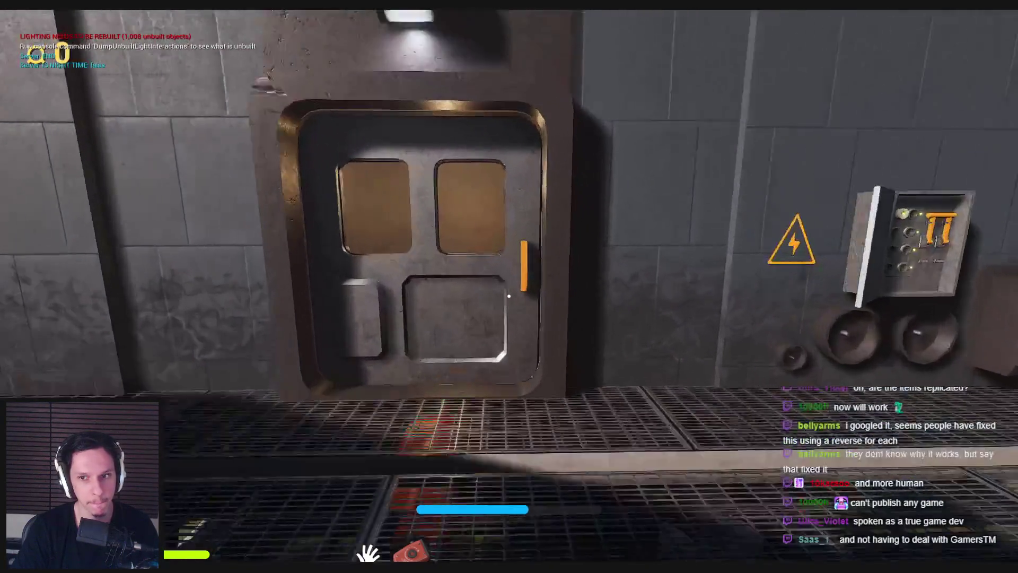
pyautogui.press('e')
pyautogui.press('w')
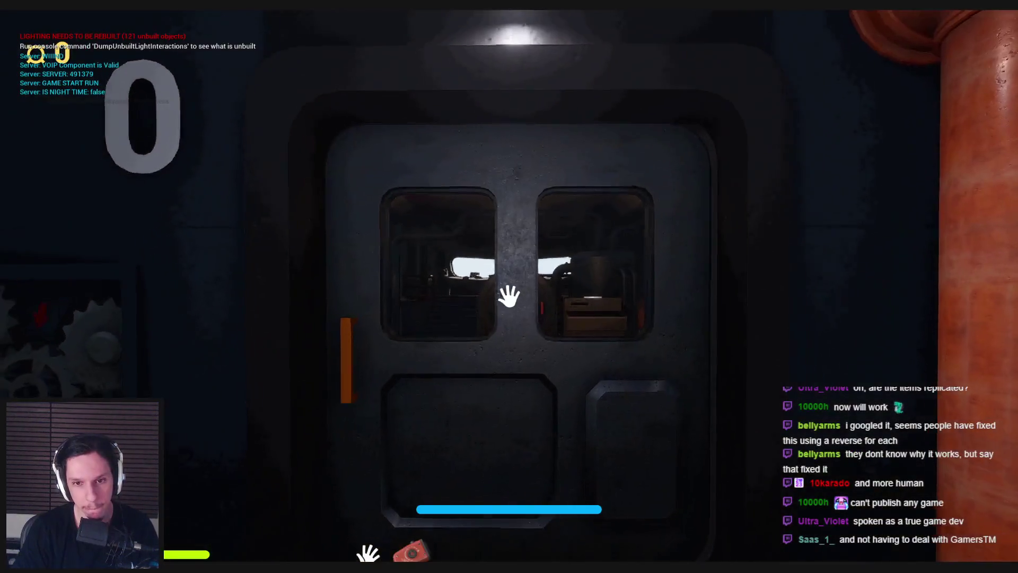
# Step: Walk back through the rooms carrying a chair to the pipe room, then stop the session with Esc
pyautogui.click(509, 296)
pyautogui.press('w')
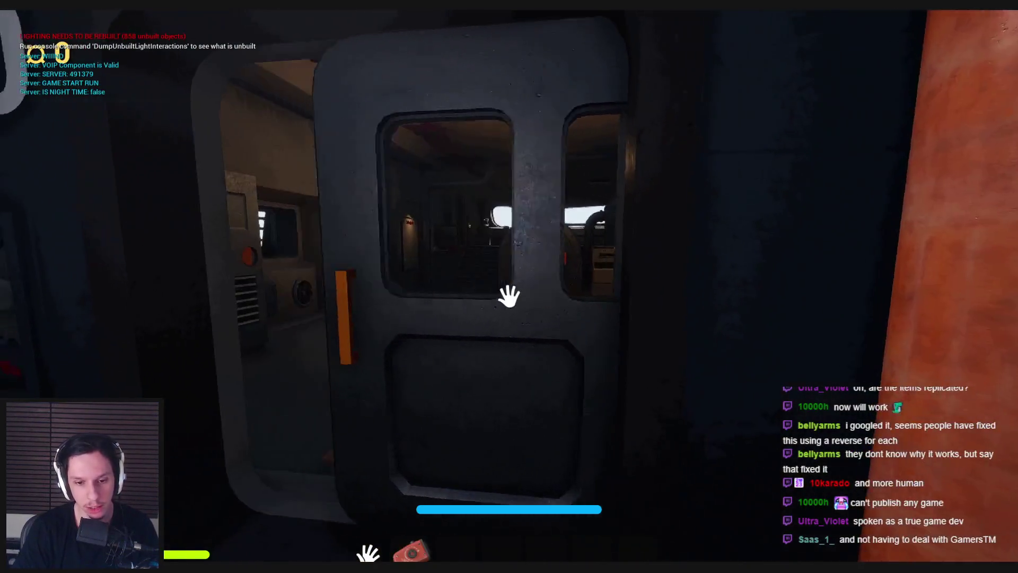
pyautogui.press('w')
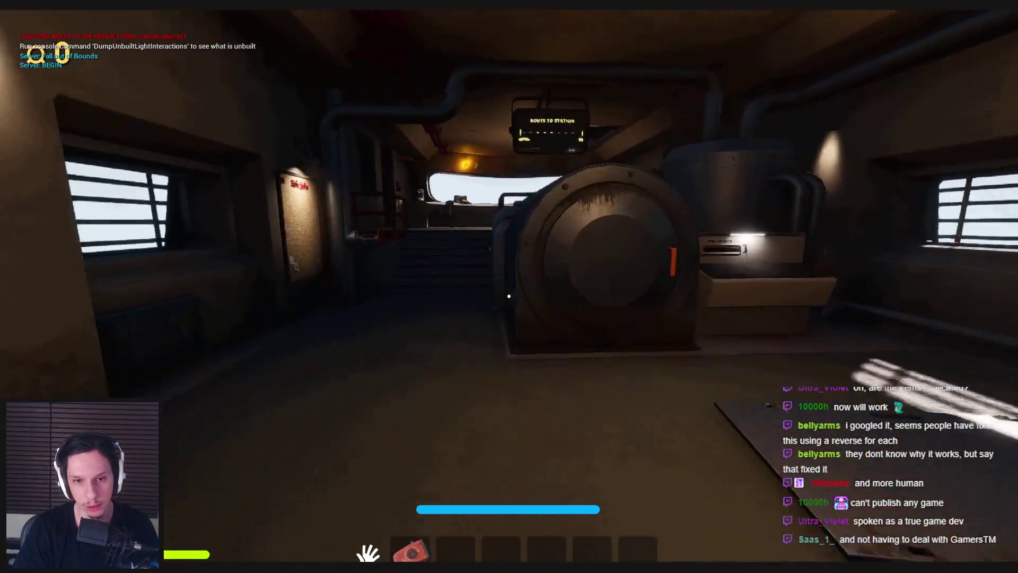
pyautogui.press('w')
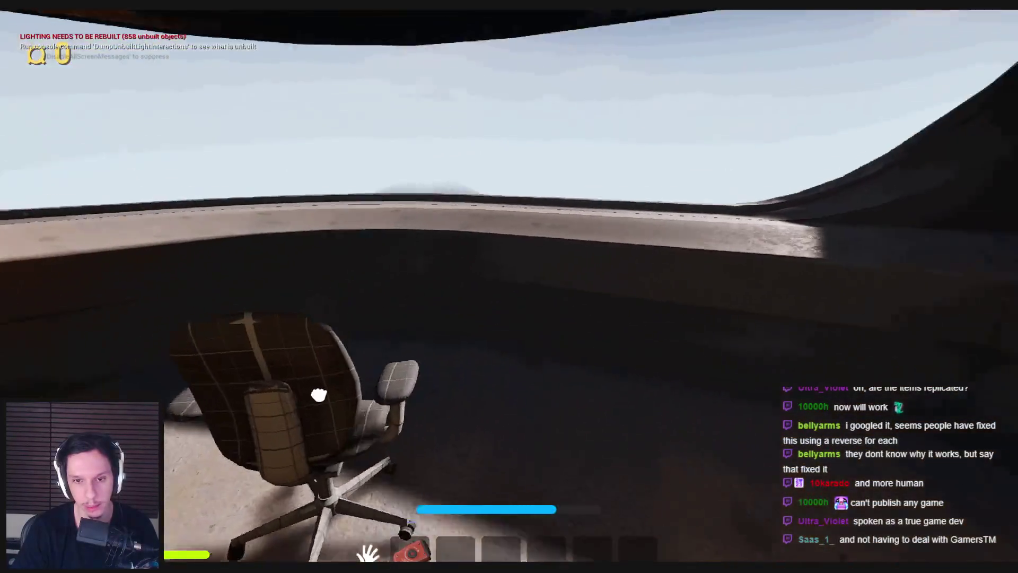
pyautogui.moveTo(319, 395)
pyautogui.mouseDown()
pyautogui.moveTo(177, 337)
pyautogui.moveTo(477, 291)
pyautogui.moveTo(518, 382)
pyautogui.moveTo(512, 340)
pyautogui.moveTo(550, 291)
pyautogui.moveTo(509, 295)
pyautogui.moveTo(509, 286)
pyautogui.mouseUp()
pyautogui.press('w')
pyautogui.press('w')
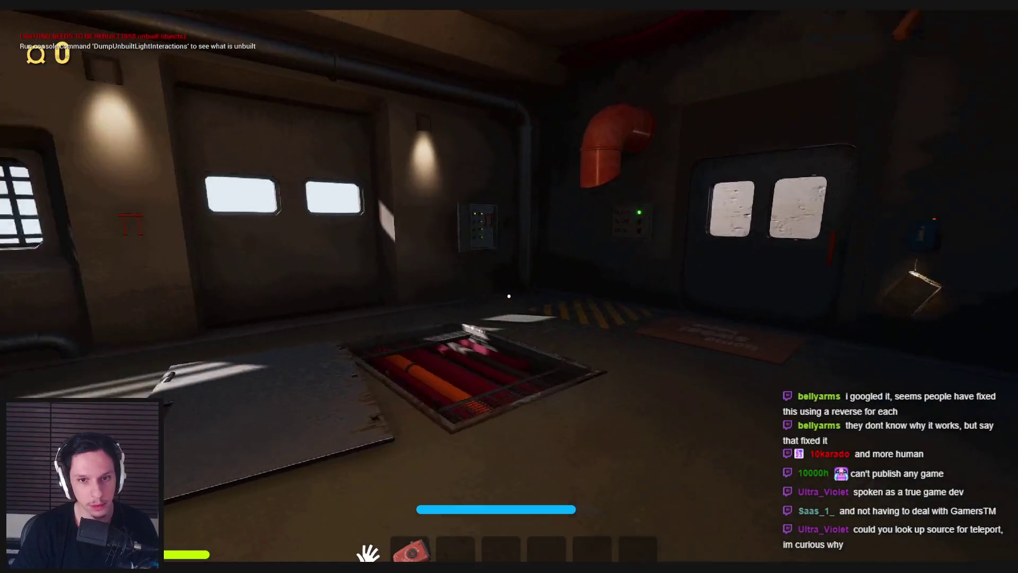
pyautogui.moveTo(509, 295); pyautogui.dragTo(509, 296)
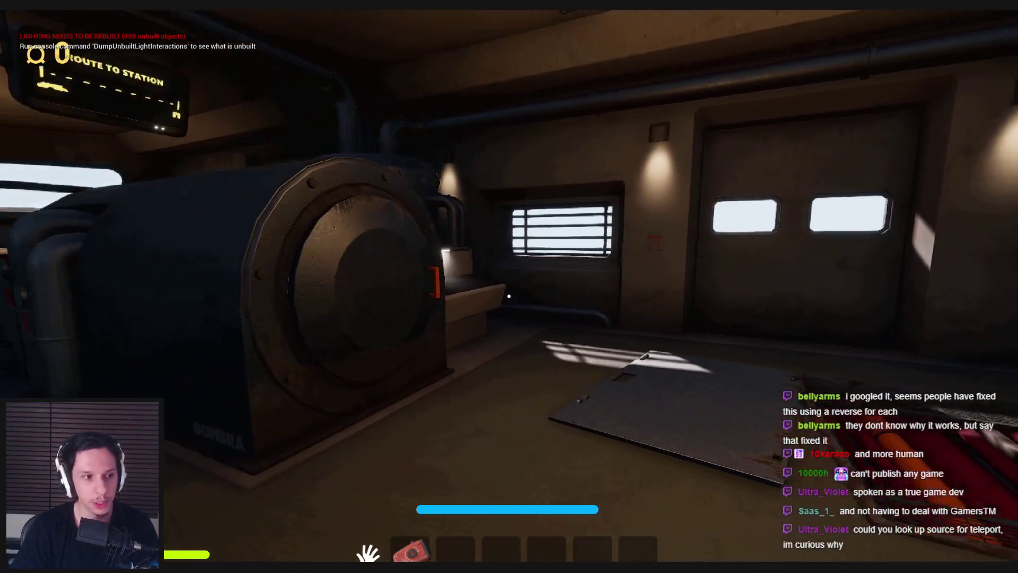
pyautogui.press('Escape')
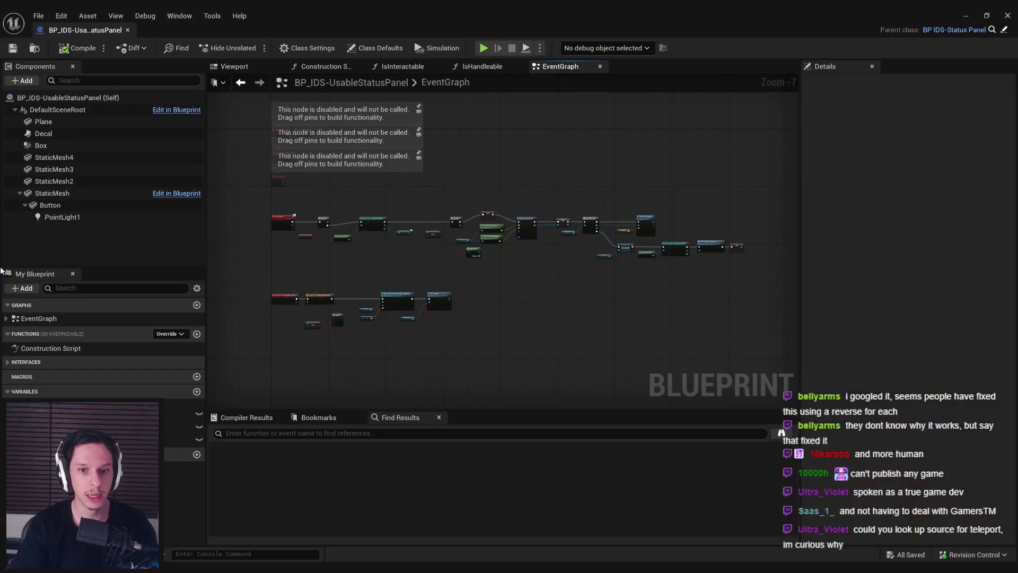
# Step: Back in the level editor, open BP_ItemPickup from Content > 0_Core > Objects
pyautogui.scroll(5, 655, 240)
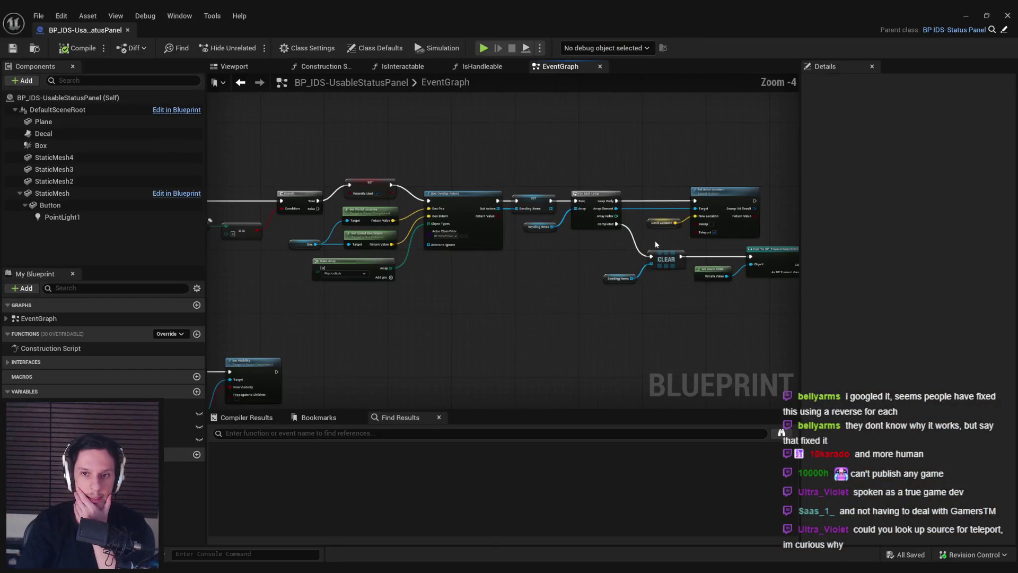
pyautogui.moveTo(657, 229); pyautogui.dragTo(473, 184)
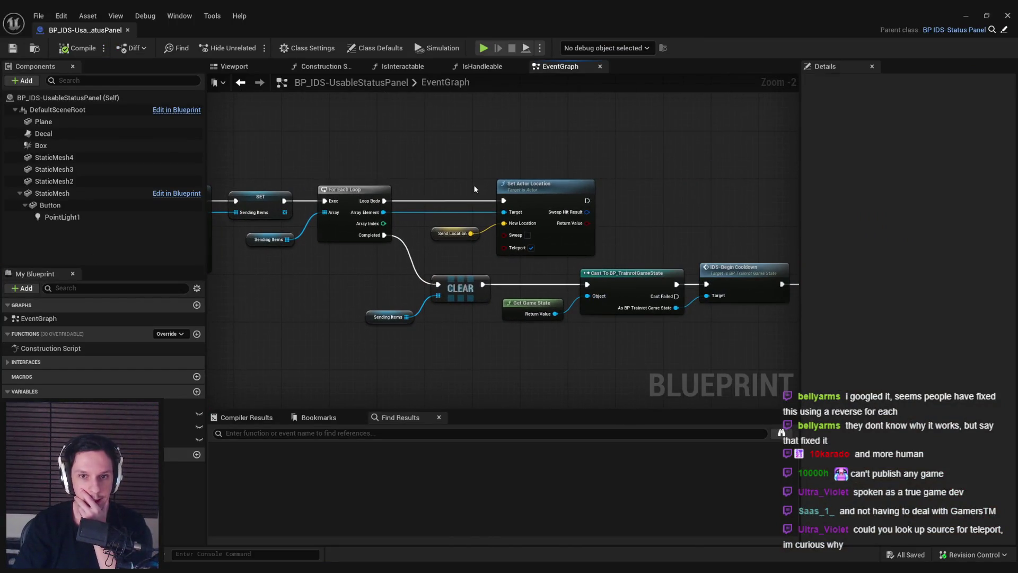
pyautogui.click(965, 15)
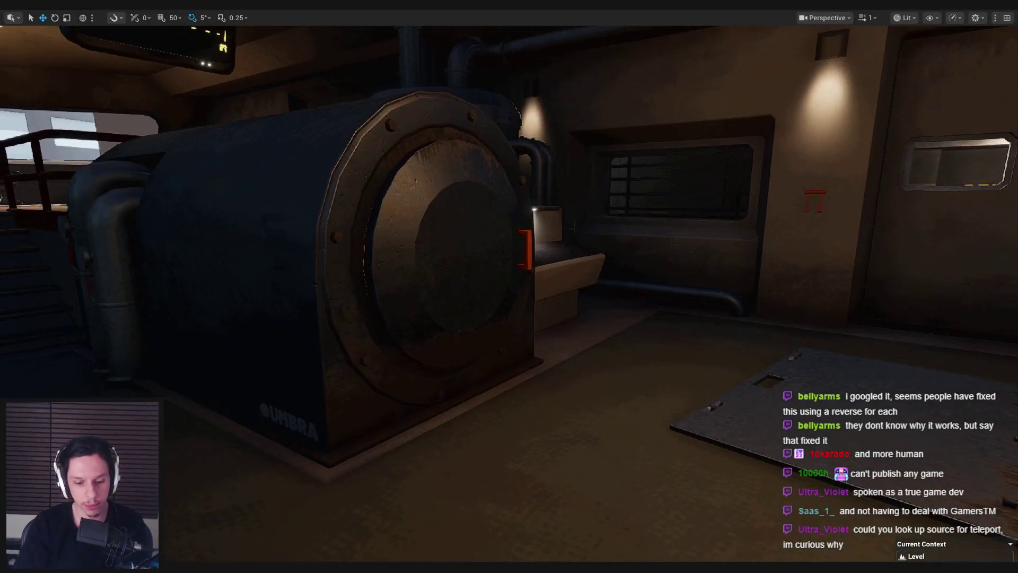
pyautogui.press('F11')
pyautogui.click(468, 337)
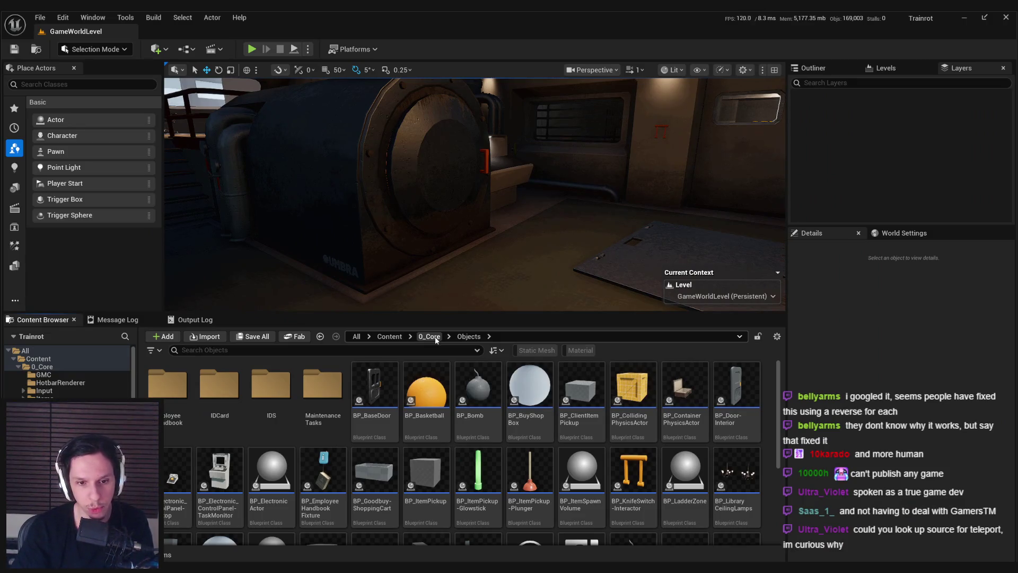
pyautogui.click(436, 336)
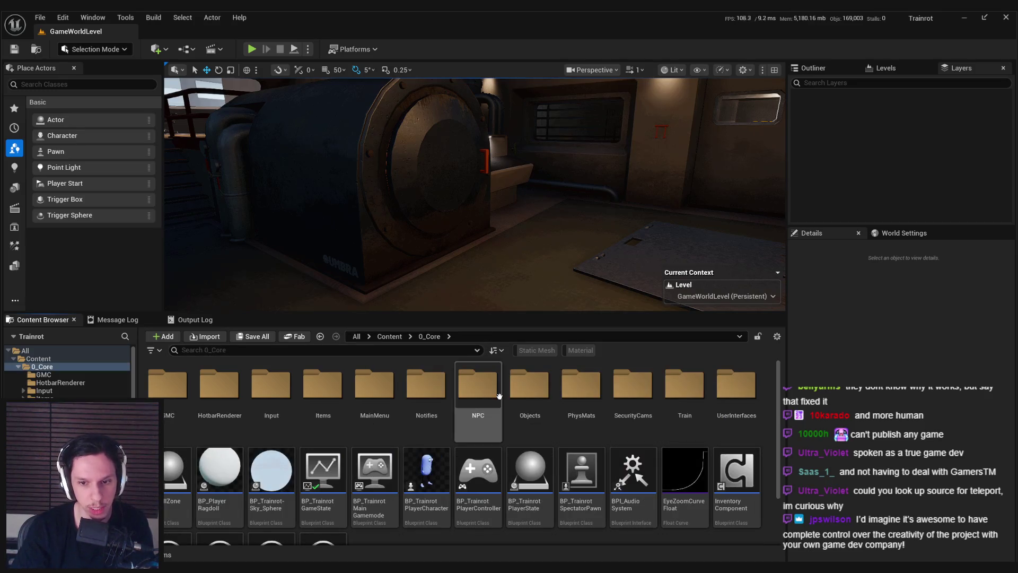
pyautogui.doubleClick(529, 392)
pyautogui.scroll(-1, 462, 441)
pyautogui.doubleClick(429, 449)
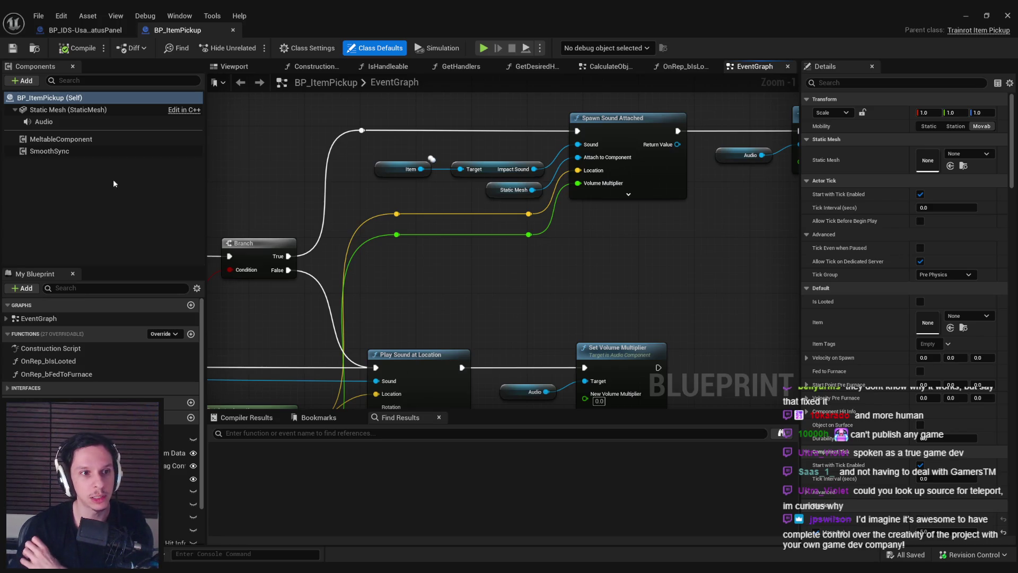
# Step: Review BP_ItemPickup's SmoothSync component Details, then return to the BP_IDS-UsableStatusPanel tab
pyautogui.click(99, 151)
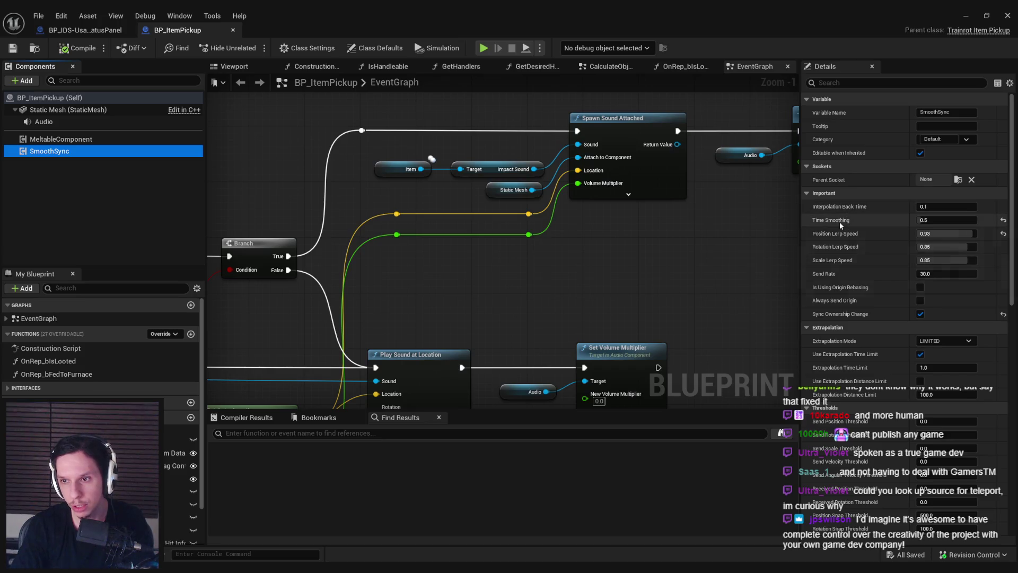
pyautogui.moveTo(1014, 261)
pyautogui.mouseDown()
pyautogui.moveTo(1013, 413)
pyautogui.moveTo(1006, 241)
pyautogui.mouseUp()
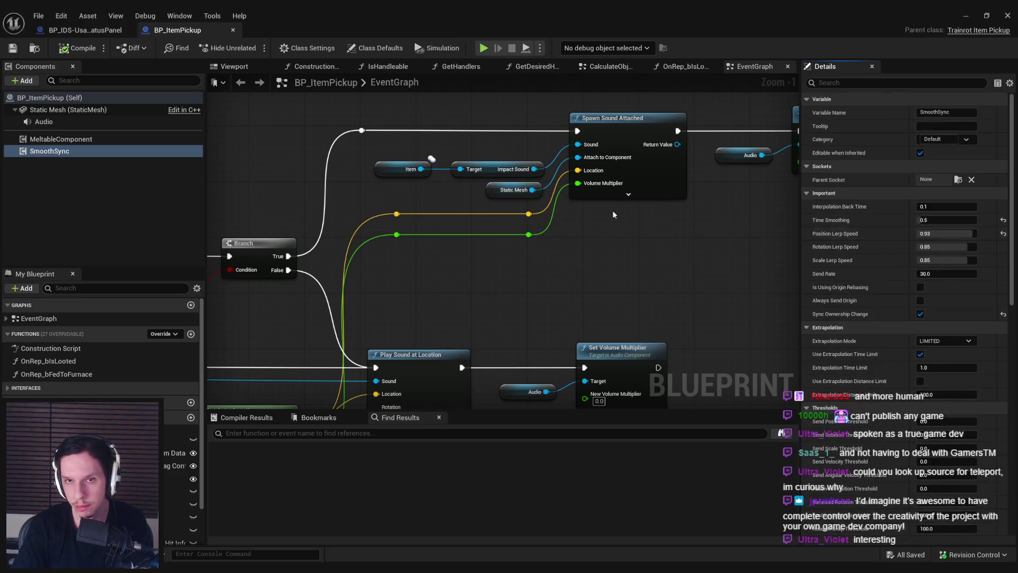
pyautogui.click(93, 31)
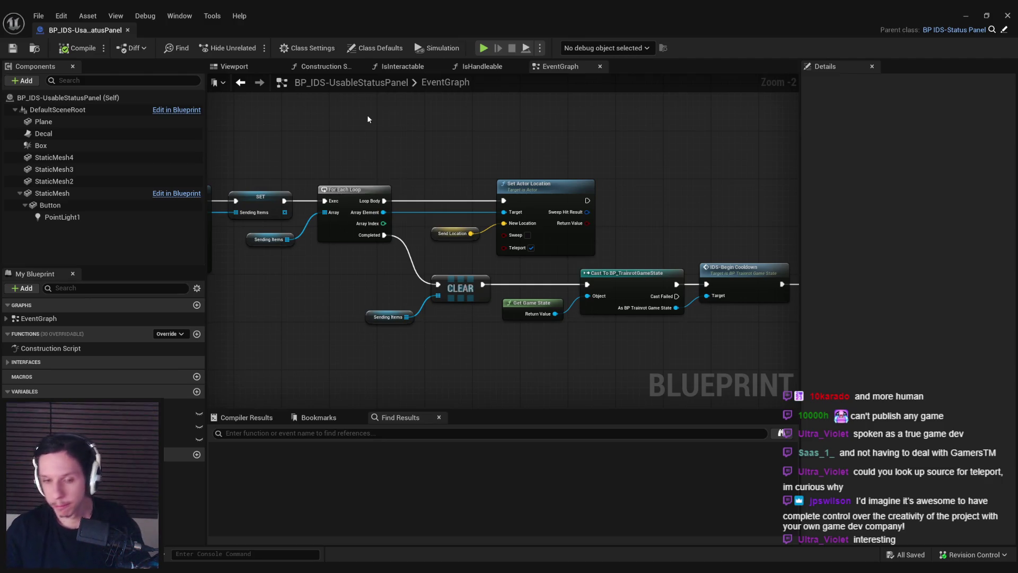
# Step: Start a play-in-editor test and push the START/STOP button in the control room
pyautogui.hotkey('alt', 'Tab')
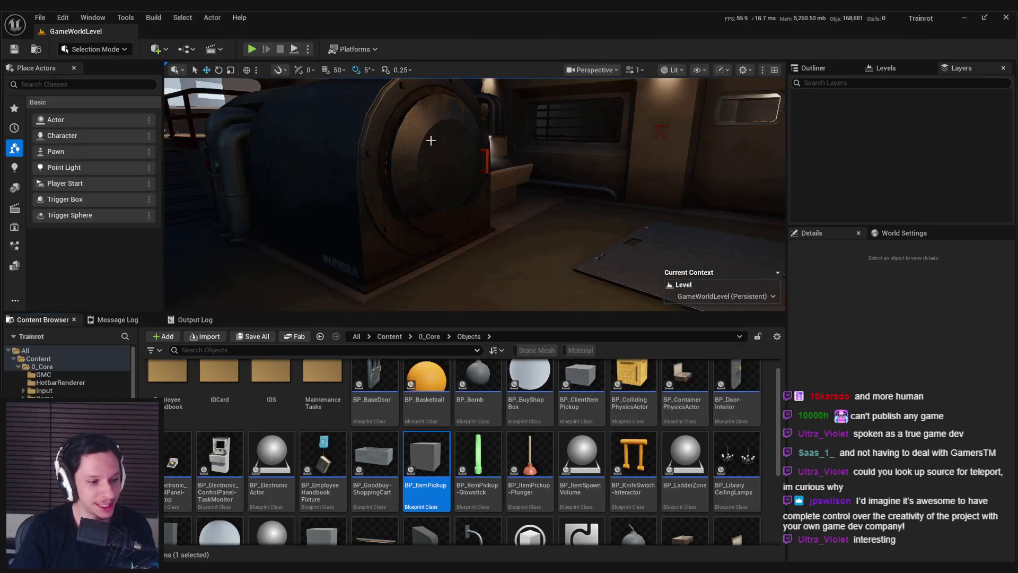
pyautogui.click(251, 49)
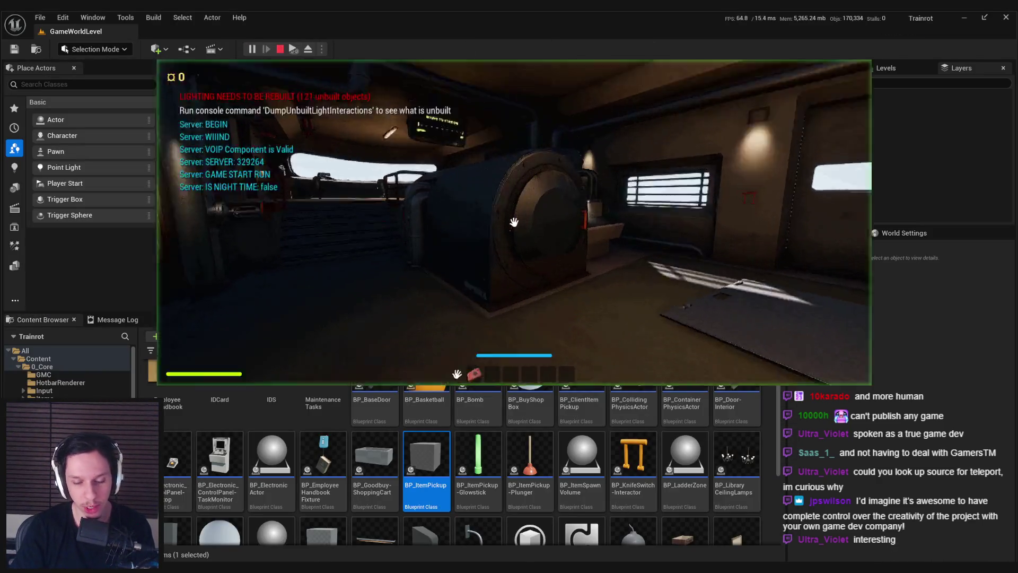
pyautogui.hotkey('shift', 'w')
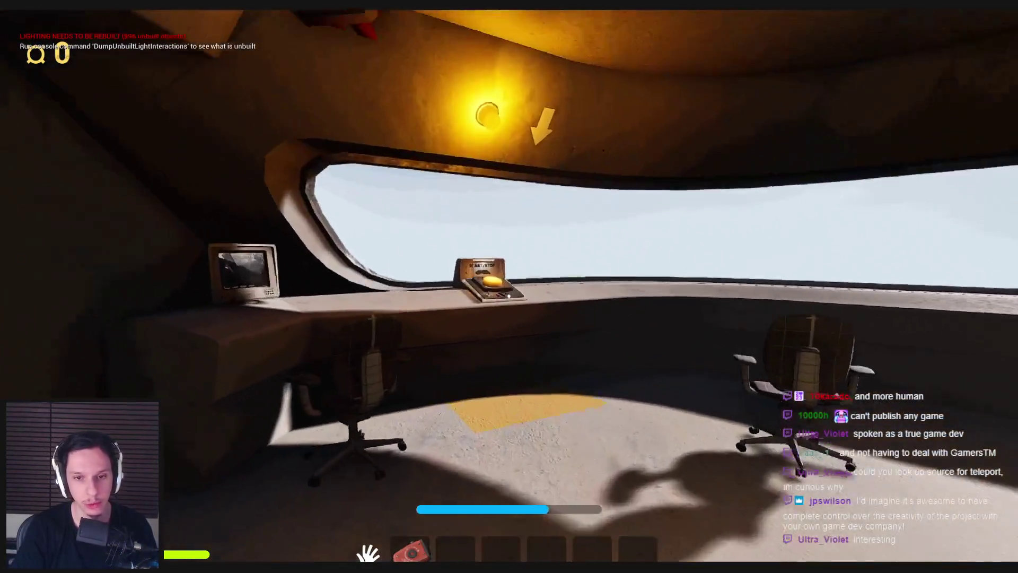
pyautogui.press('e')
pyautogui.press('e')
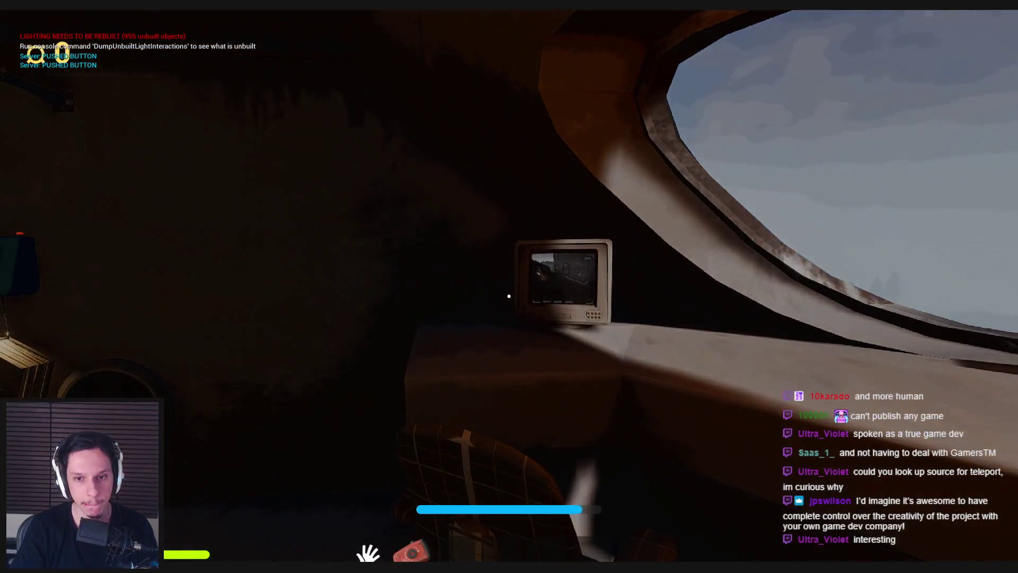
# Step: Sprint through the corridor and windowed door into the office and trigger the teleporter panel
pyautogui.hotkey('shift', 'w')
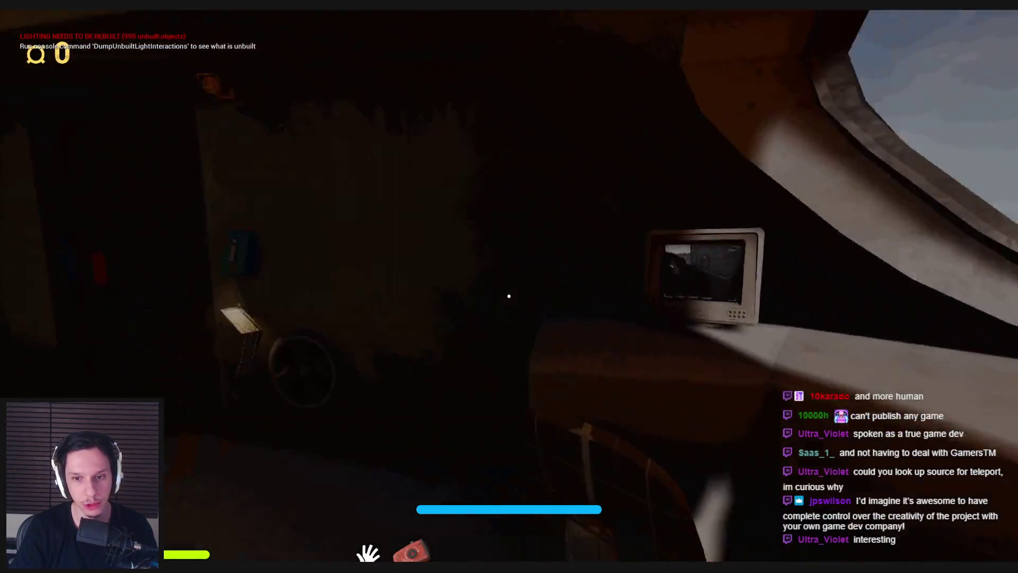
pyautogui.hotkey('shift', 'w')
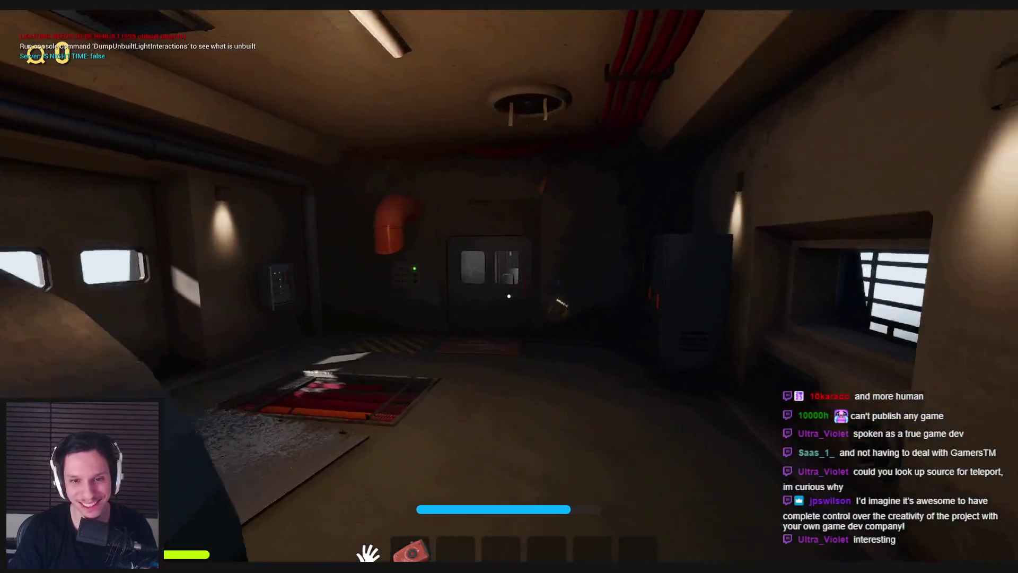
pyautogui.click(642, 327)
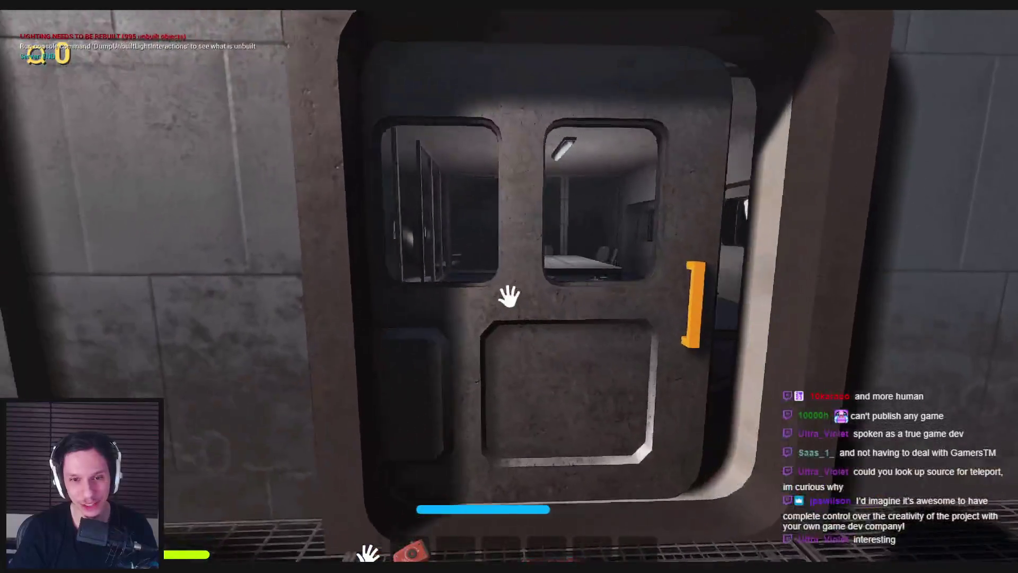
pyautogui.click(509, 296)
pyautogui.hotkey('shift', 'w')
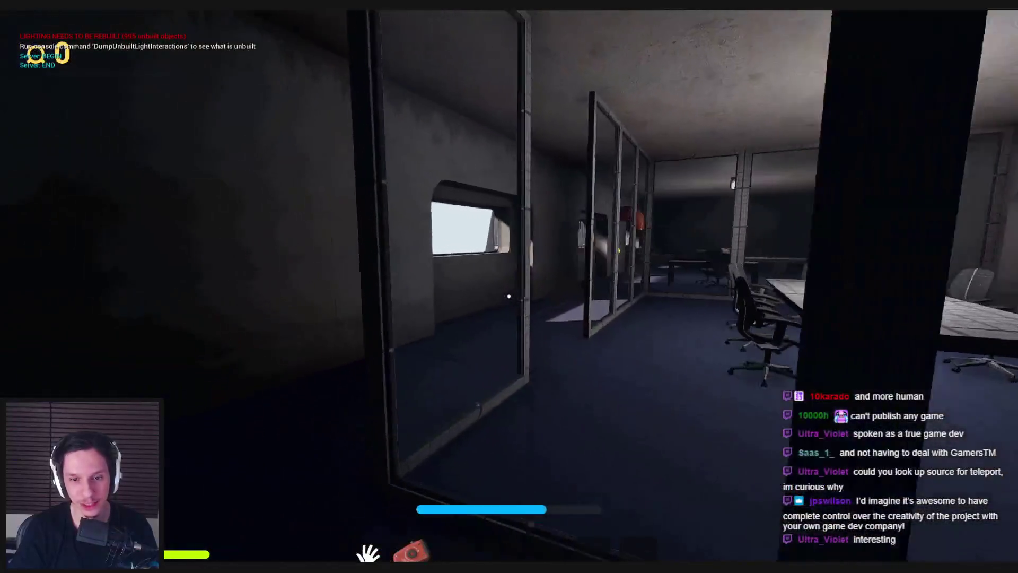
pyautogui.hotkey('shift', 'w')
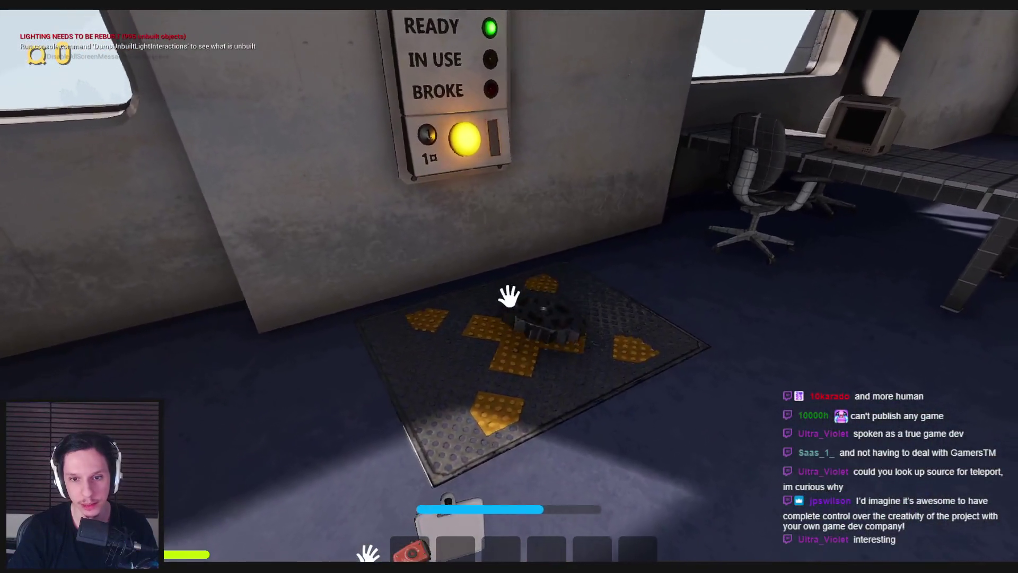
pyautogui.click(509, 296)
# Step: Carry the cup and clipboard to the floor pad and drop the clipboard from slot 2
pyautogui.press('w')
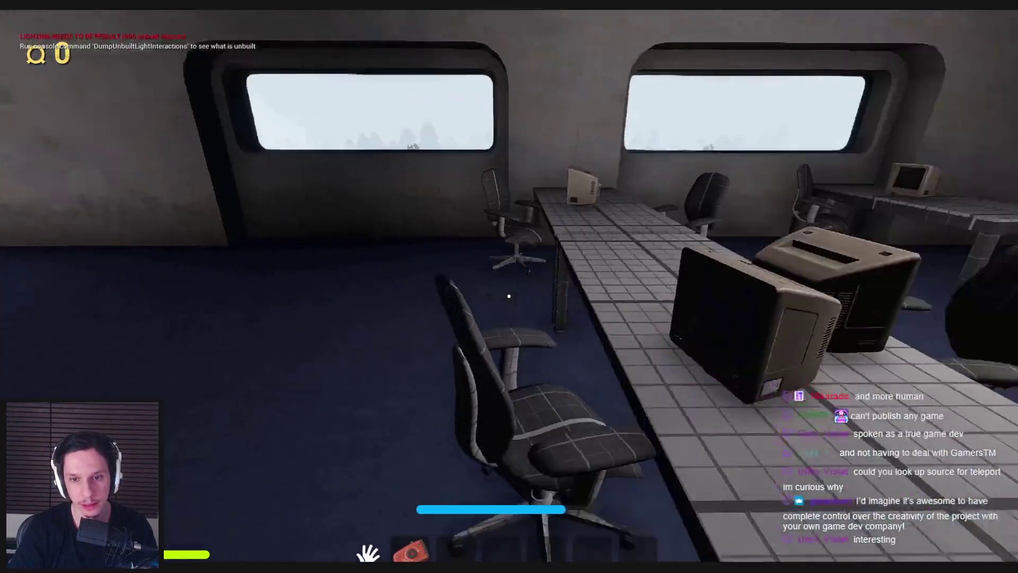
pyautogui.press('s')
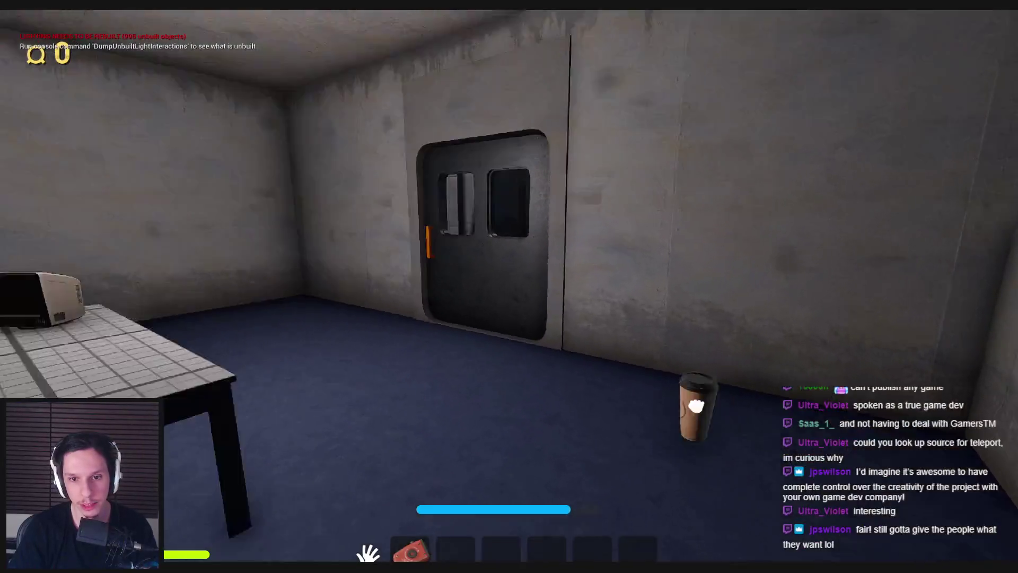
pyautogui.press('s')
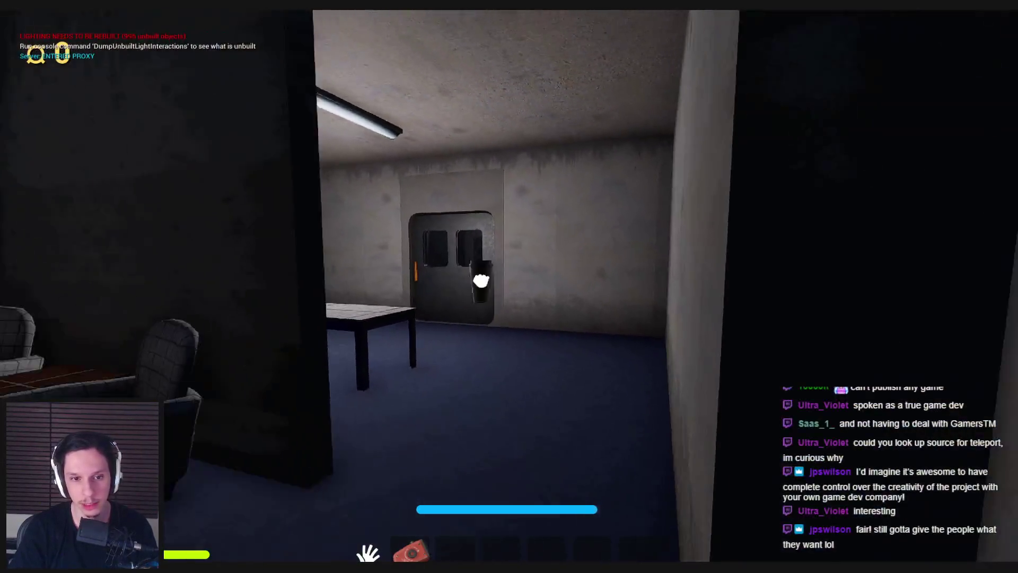
pyautogui.press('w')
pyautogui.press('e')
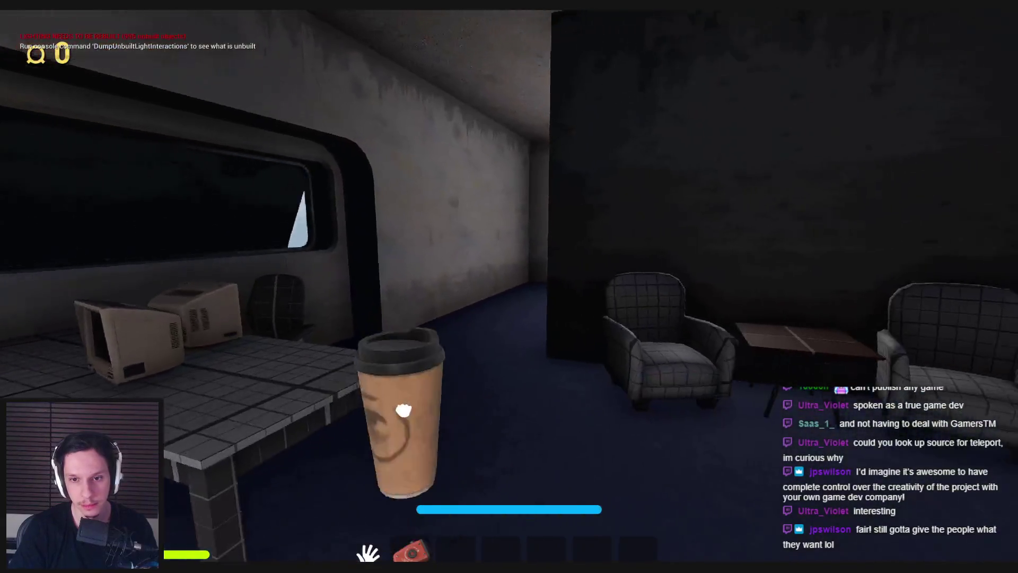
pyautogui.press('w')
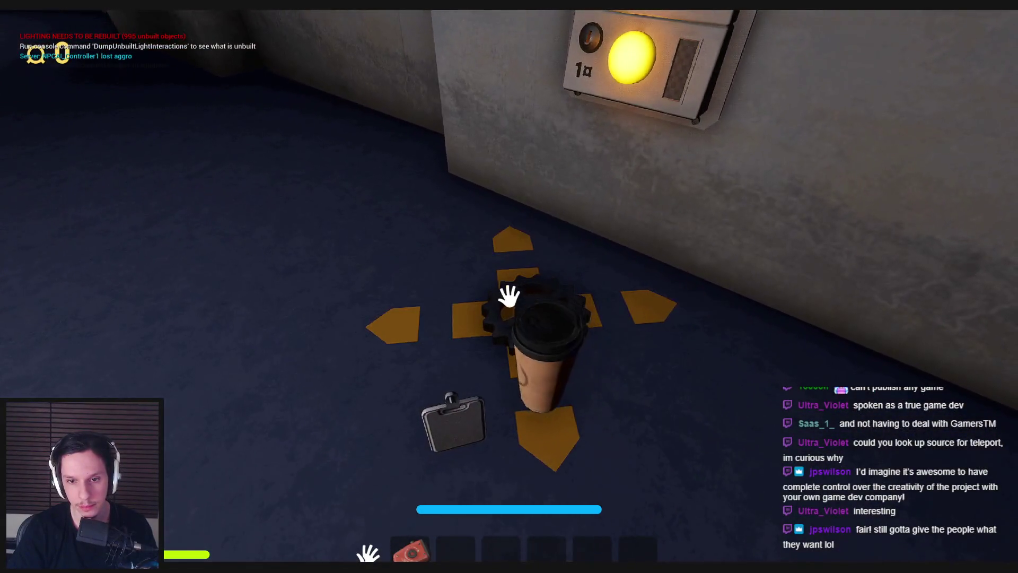
pyautogui.press('2')
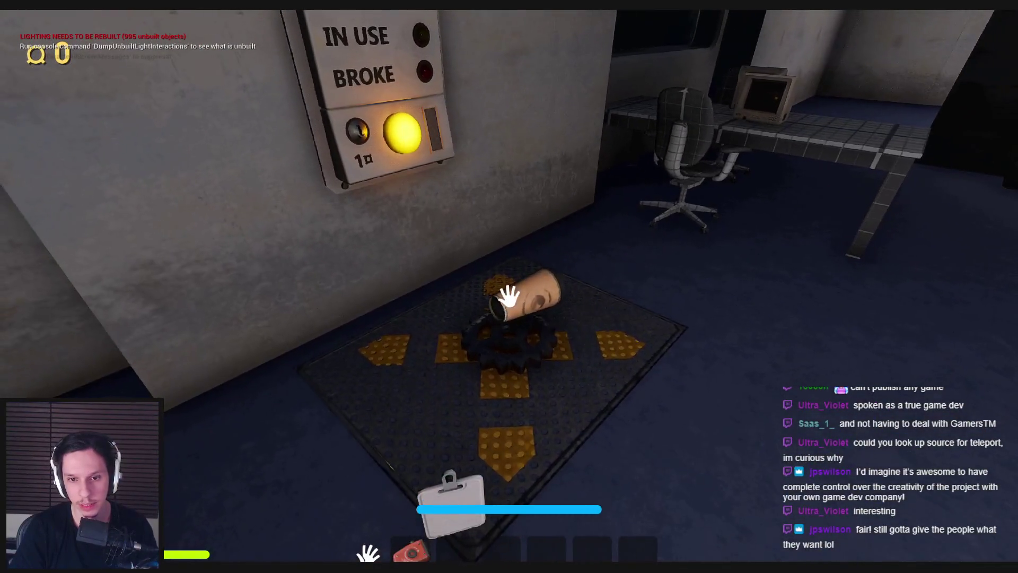
pyautogui.click(509, 295)
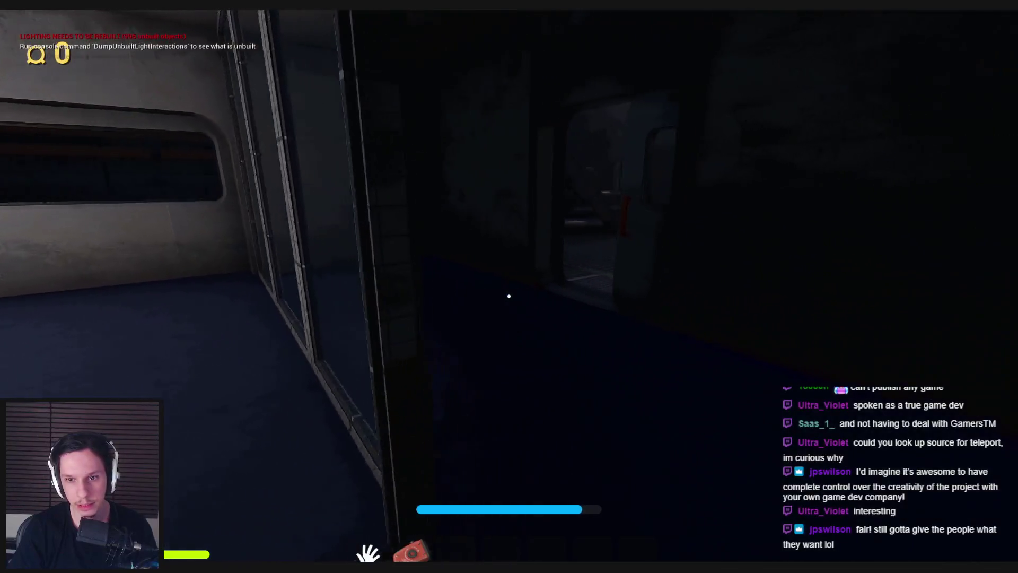
# Step: Walk through the hallway and meeting room, open the train door and enter the crate room
pyautogui.press('w')
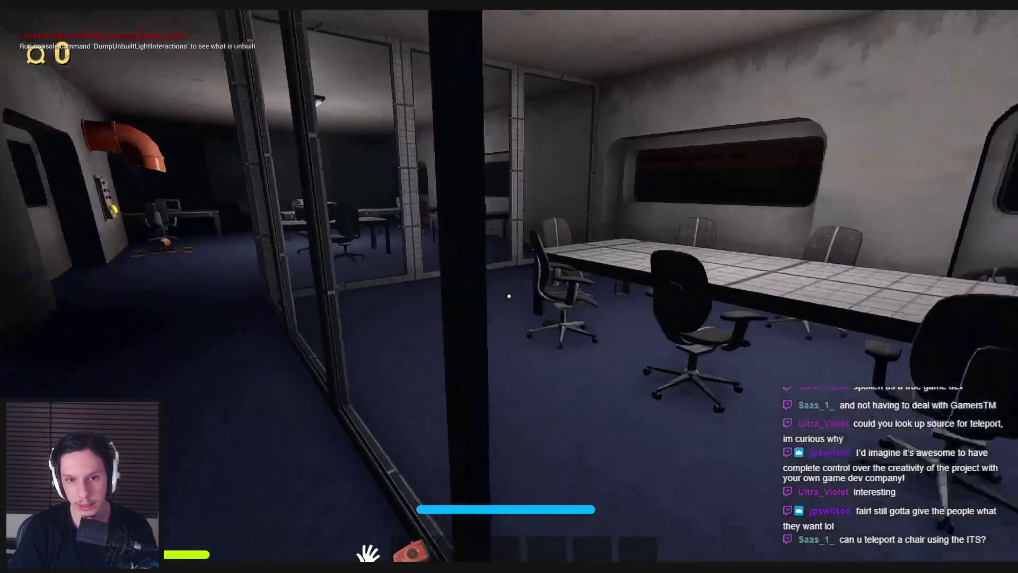
pyautogui.press('w')
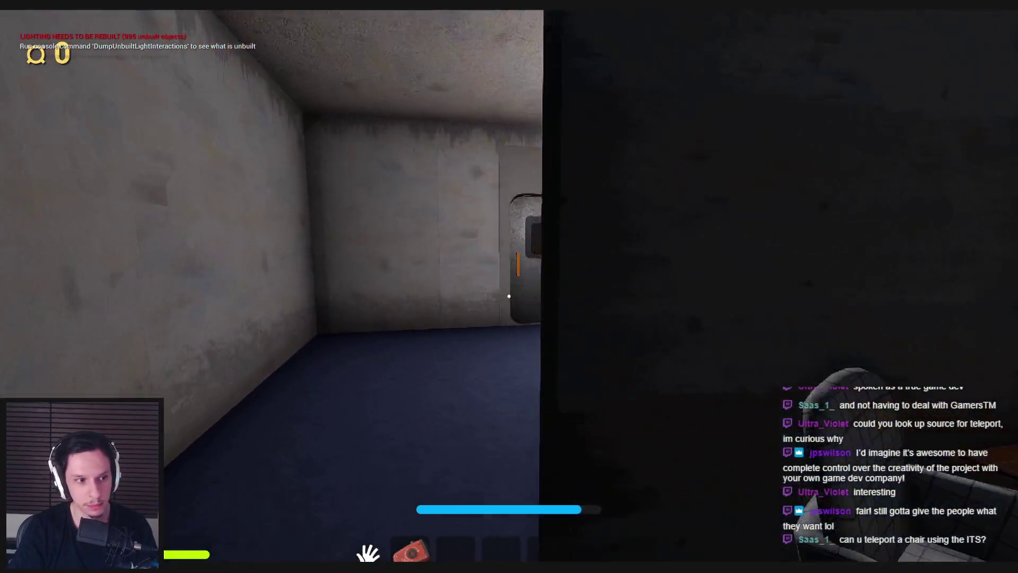
pyautogui.press('w')
pyautogui.press('e')
pyautogui.press('w')
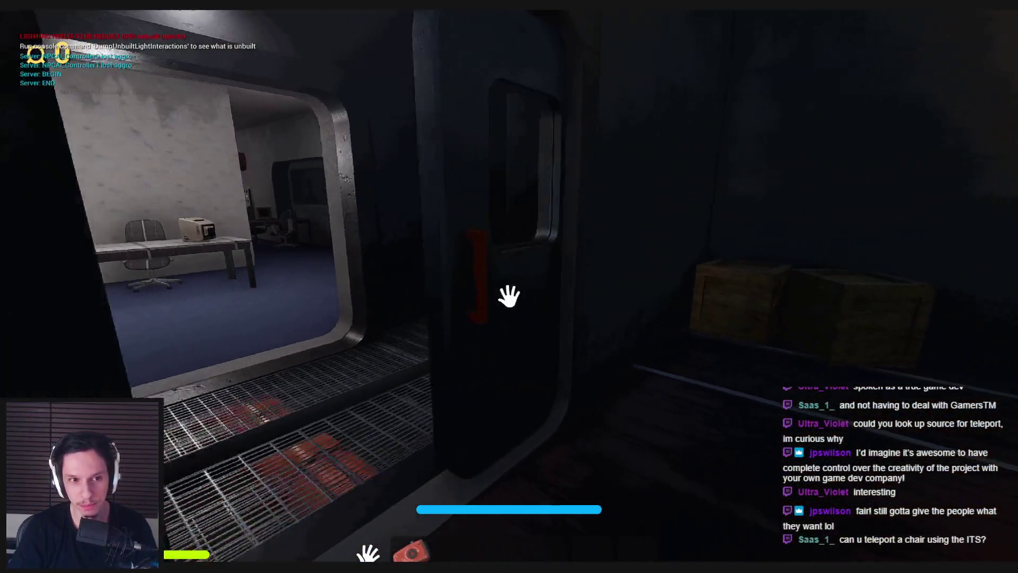
pyautogui.click(509, 292)
# Step: Grab the spiky ball, take the orange object from the crate, and pick up the pad item
pyautogui.click(509, 296)
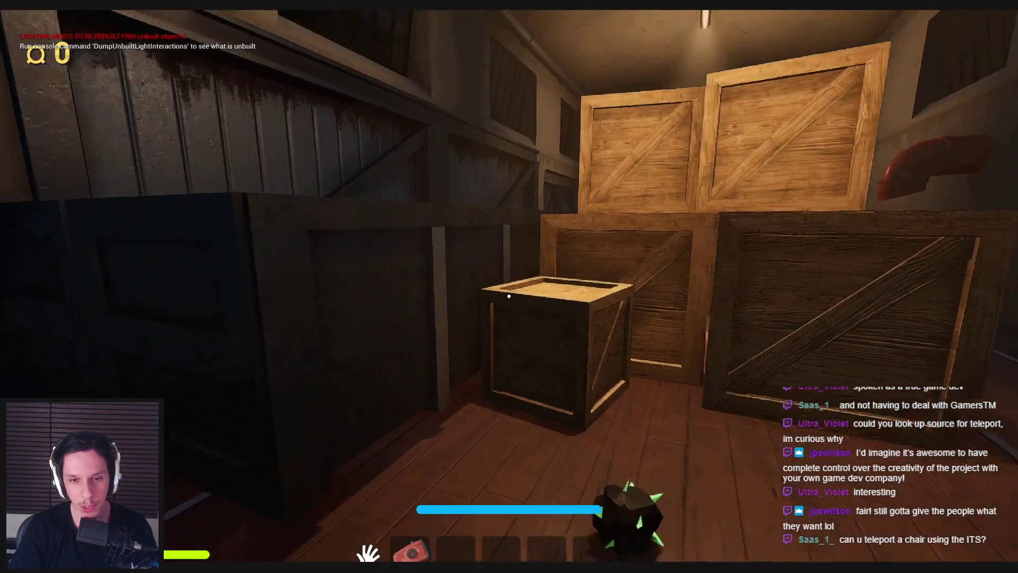
pyautogui.press('w')
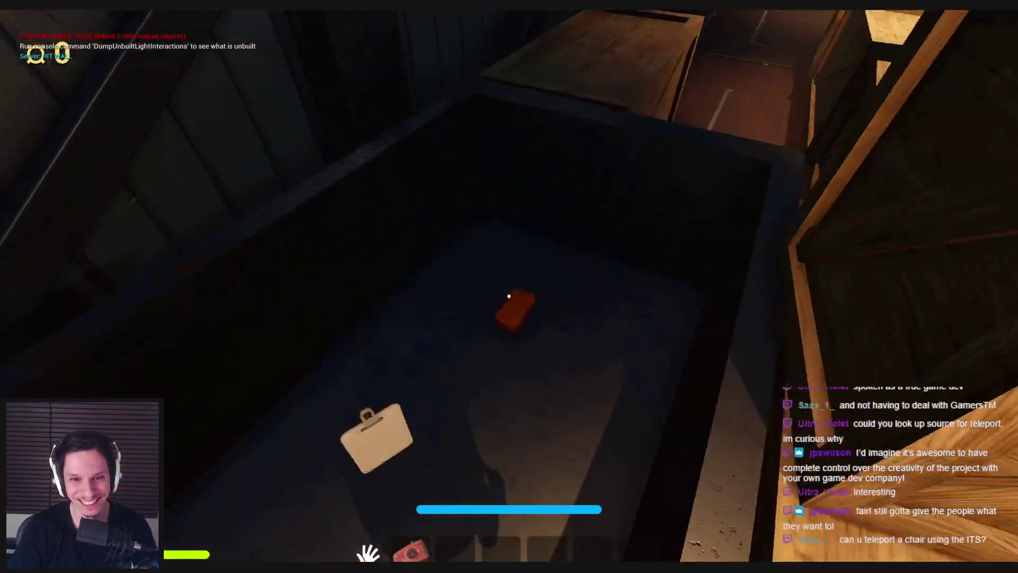
pyautogui.click(509, 296)
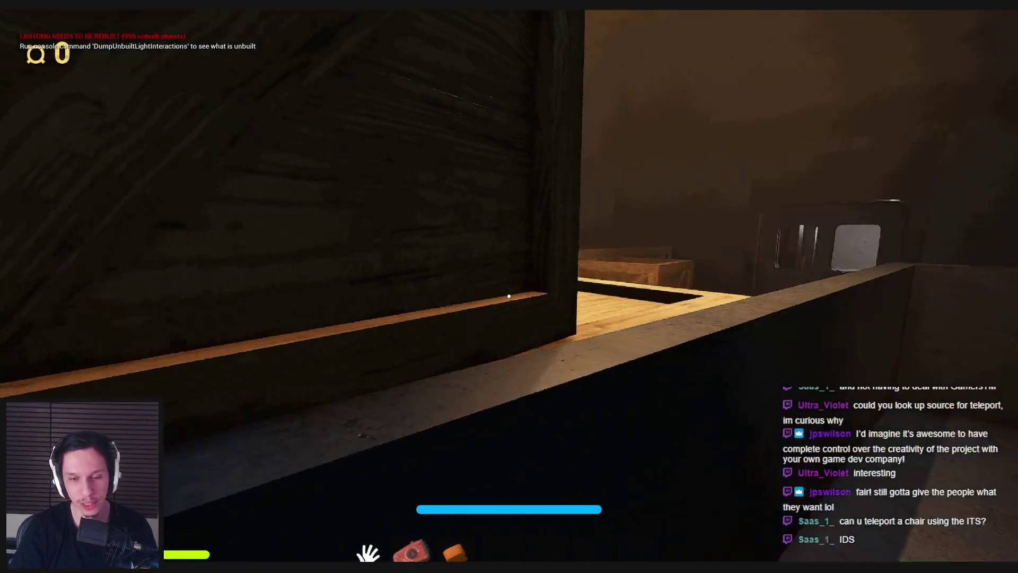
pyautogui.click(509, 296)
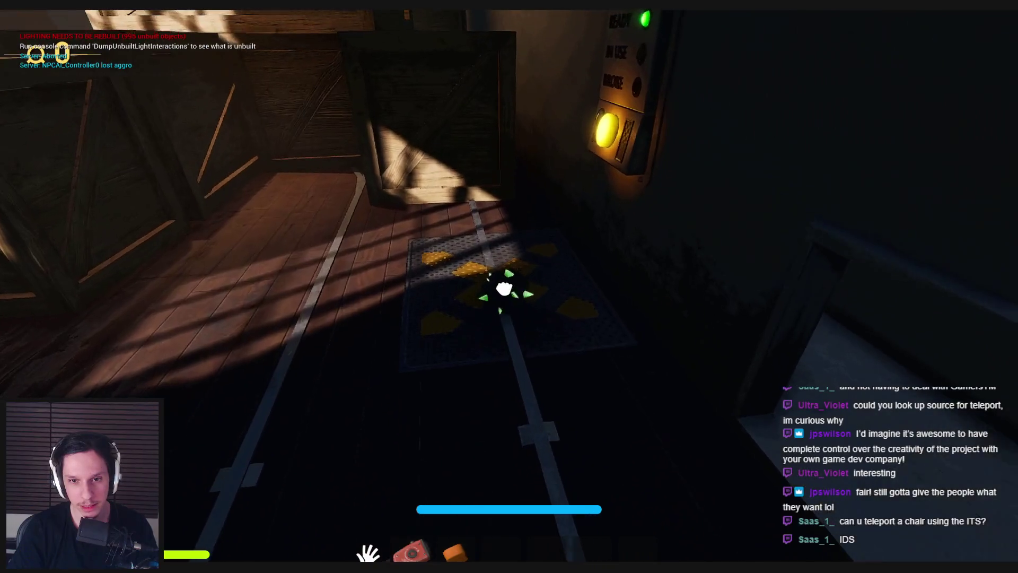
pyautogui.press('3')
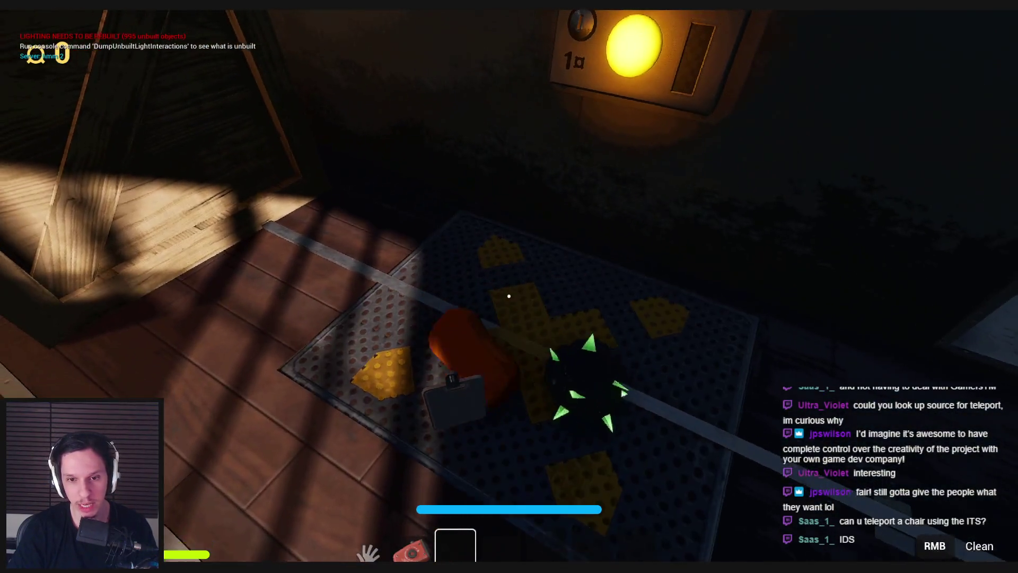
pyautogui.click(509, 296)
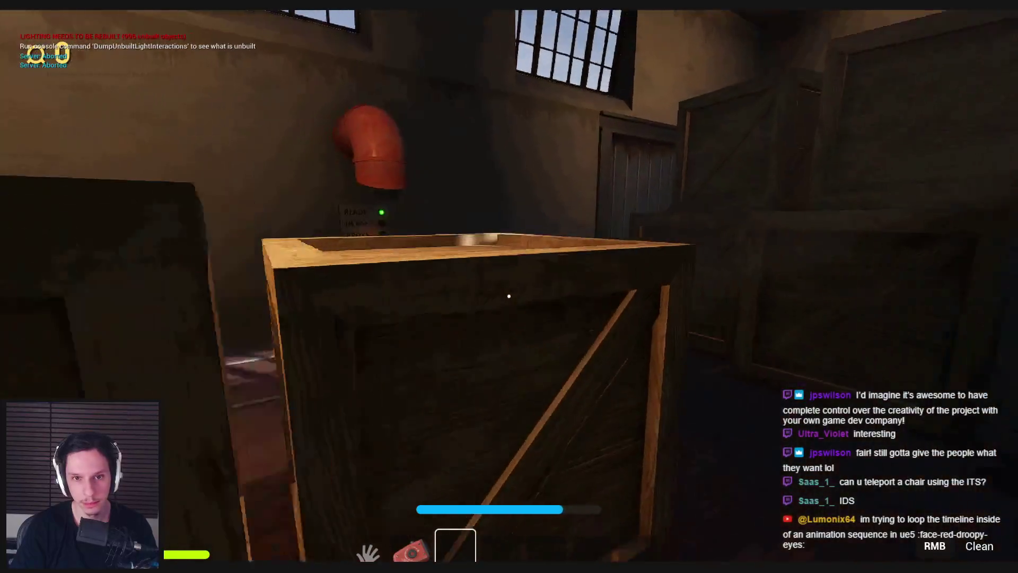
# Step: Place the red crank on the floor panel, then pass through the doors into the next car
pyautogui.press('2')
pyautogui.click(508, 296)
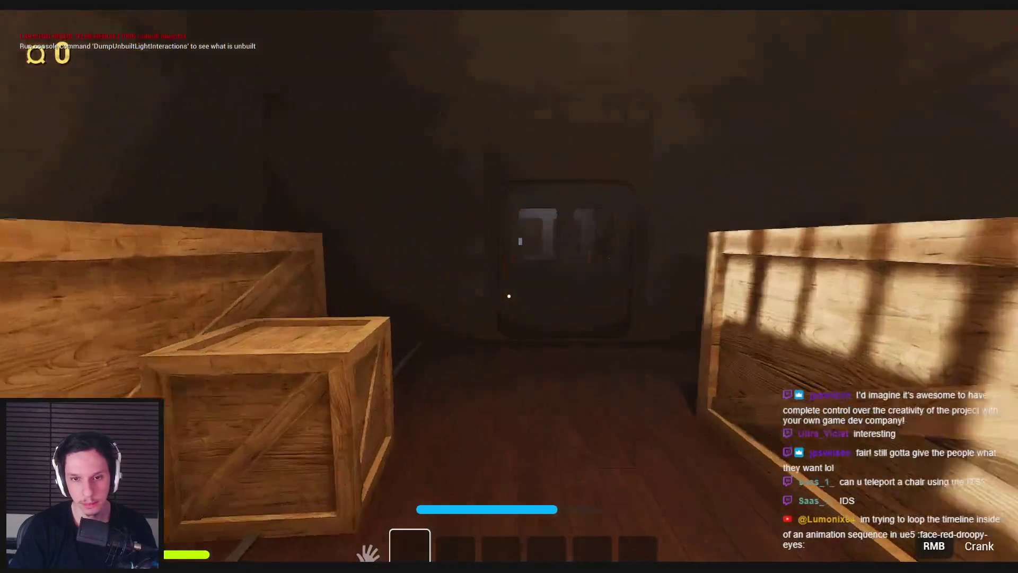
pyautogui.click(460, 308)
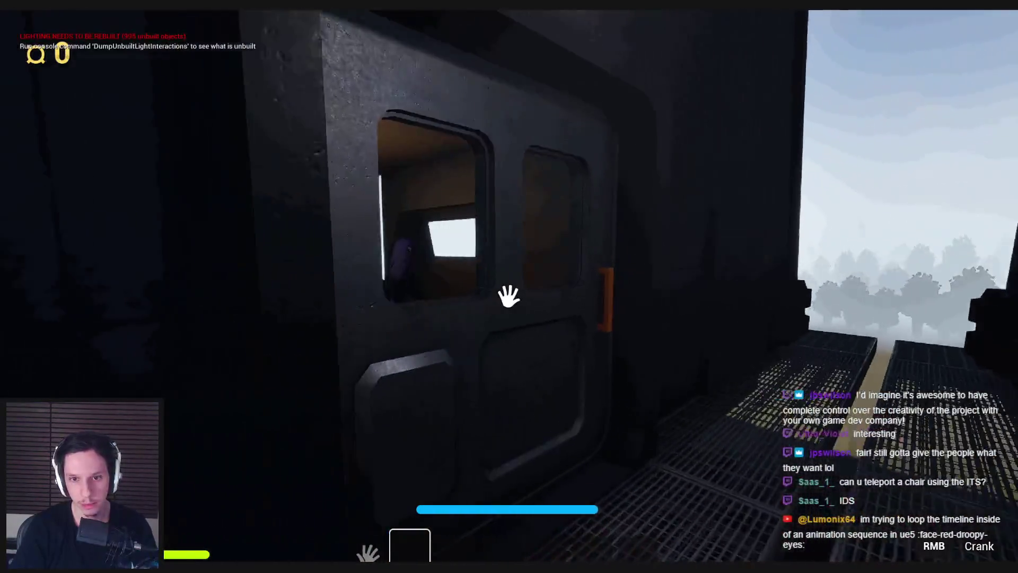
pyautogui.click(508, 296)
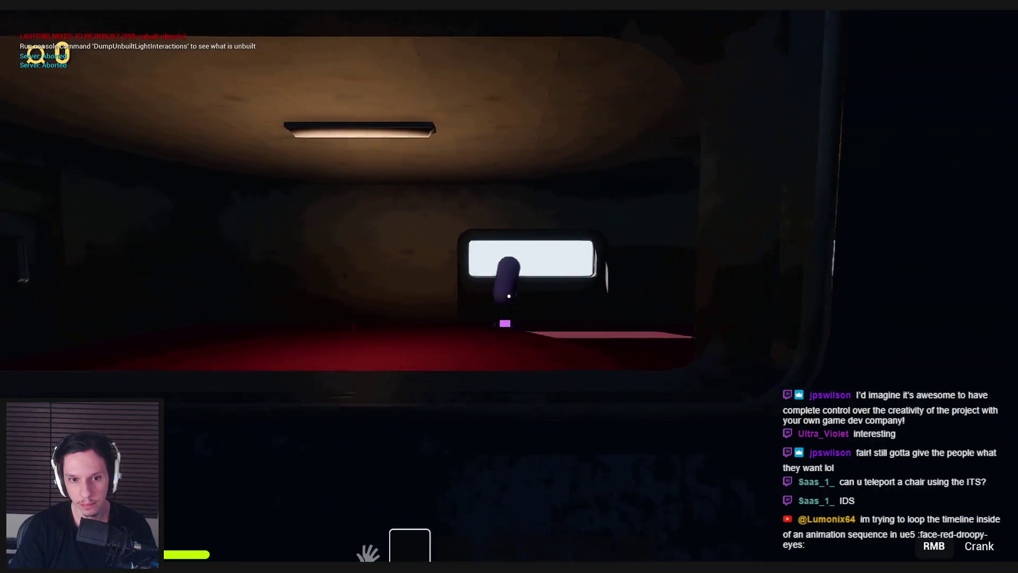
pyautogui.click(508, 296)
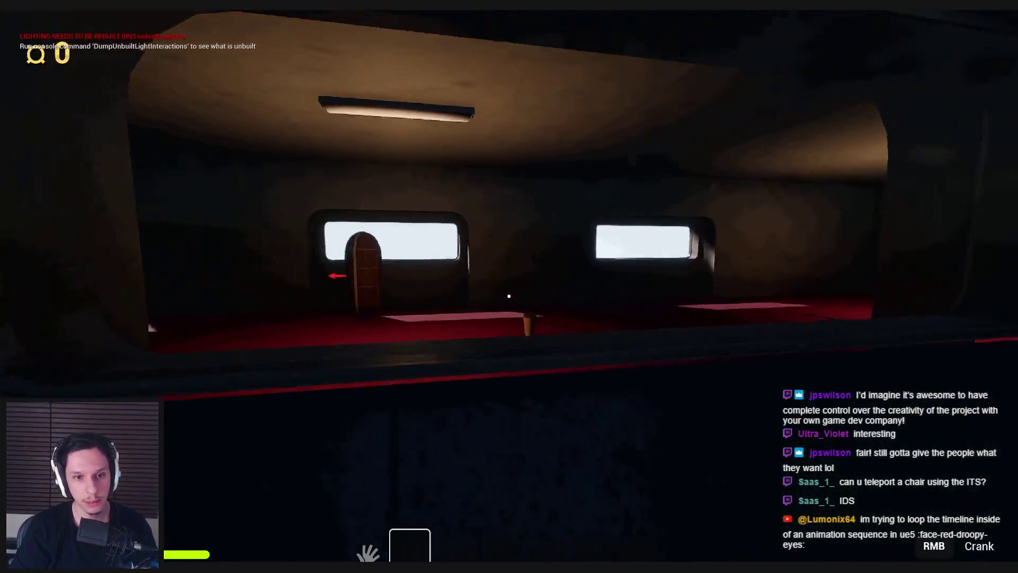
pyautogui.click(509, 296)
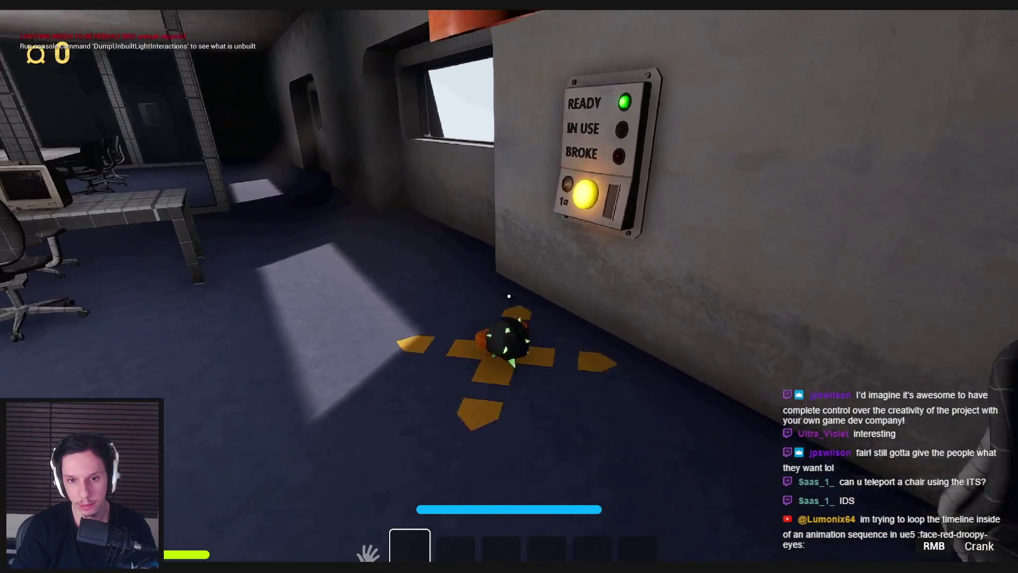
# Step: Light IN USE on the status panel, open the crate-car door and pick up the shovel
pyautogui.click(507, 299)
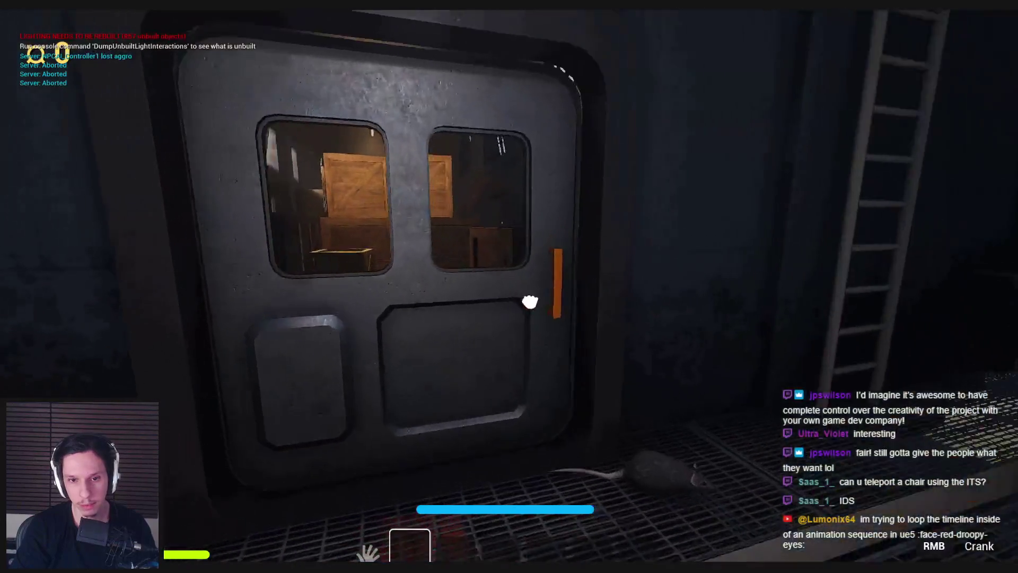
pyautogui.click(527, 298)
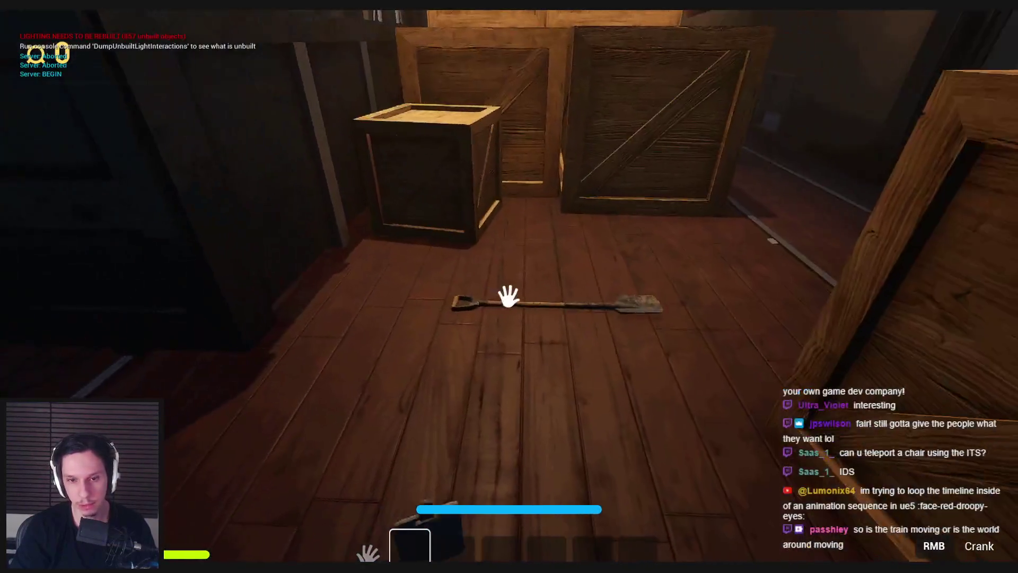
pyautogui.moveTo(511, 291); pyautogui.dragTo(330, 488)
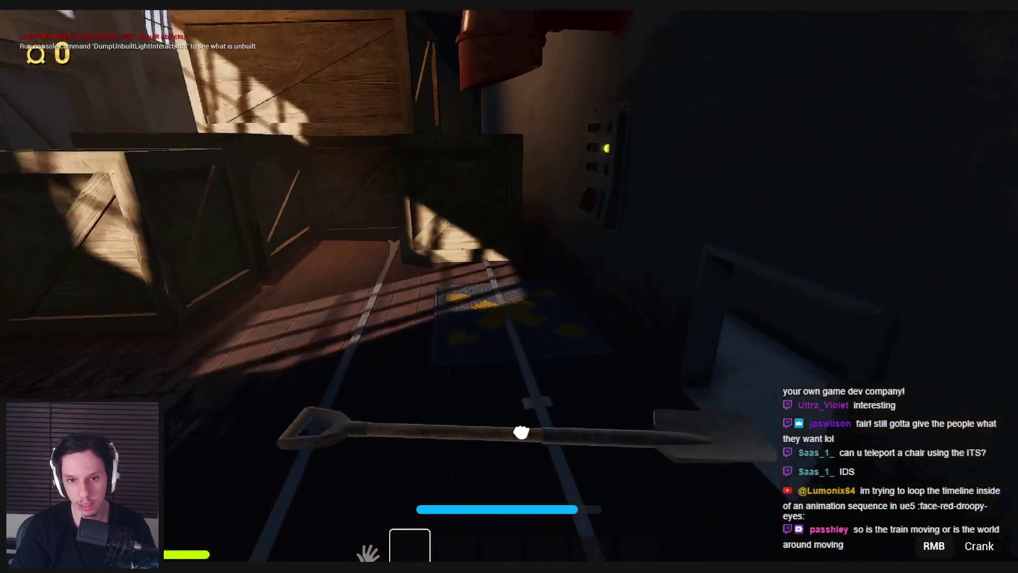
pyautogui.moveTo(523, 380)
pyautogui.mouseDown()
pyautogui.moveTo(507, 296)
pyautogui.moveTo(236, 175)
pyautogui.moveTo(349, 228)
pyautogui.mouseUp()
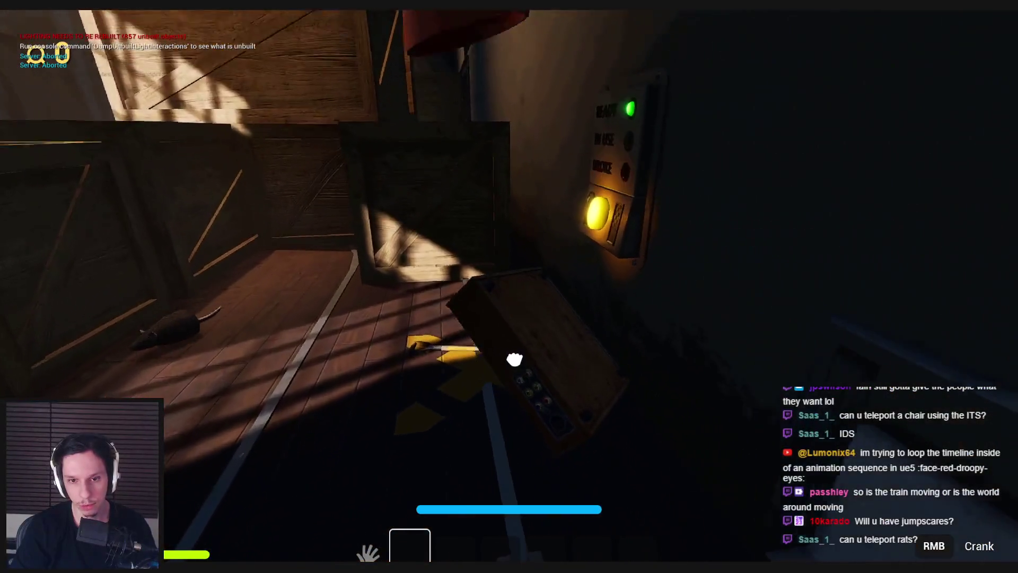
# Step: Carry the shovel down the crate-lined corridor to the far door
pyautogui.press('w')
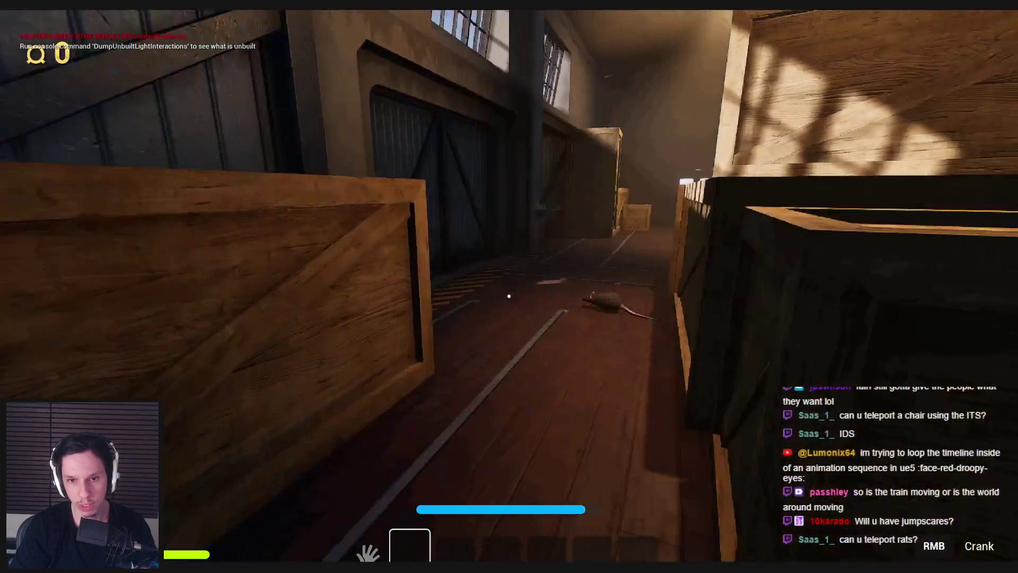
pyautogui.press('w')
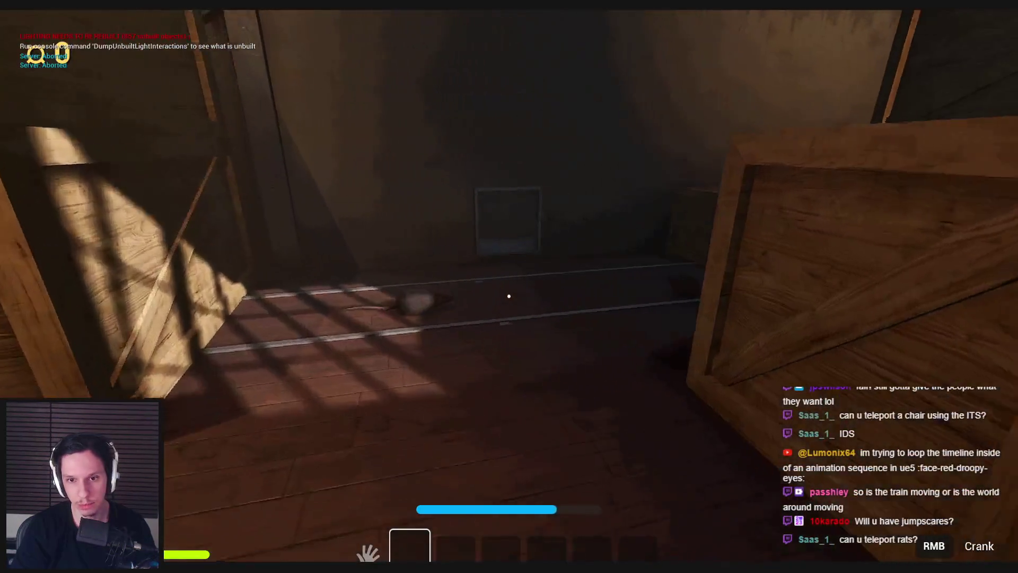
pyautogui.press('w')
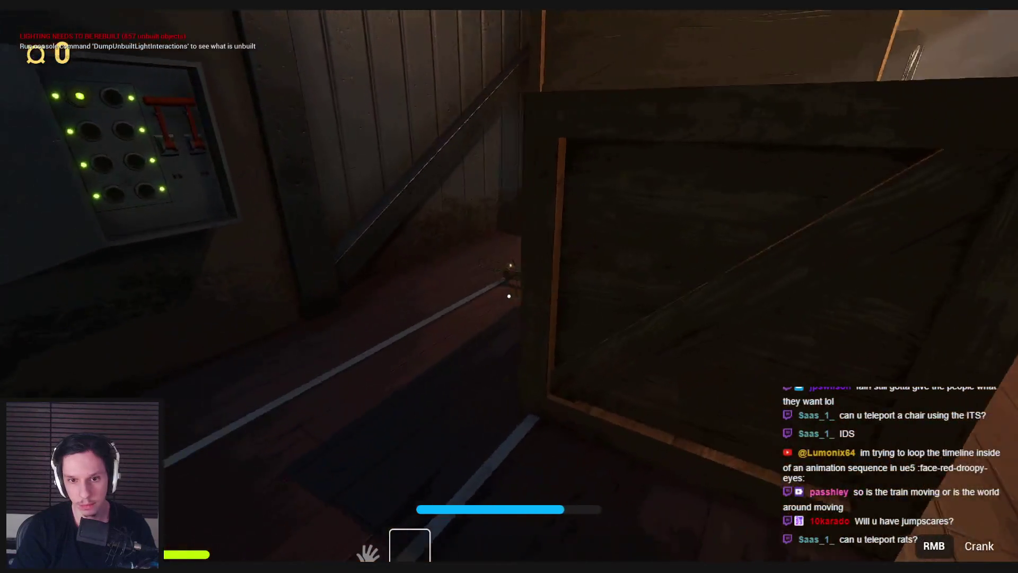
pyautogui.press('w')
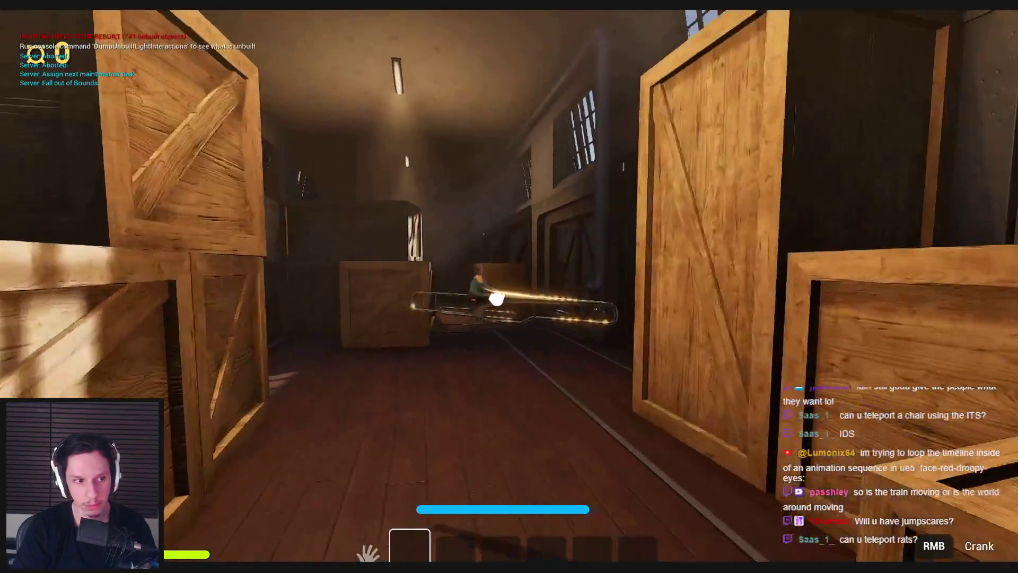
pyautogui.press('w')
pyautogui.press('w')
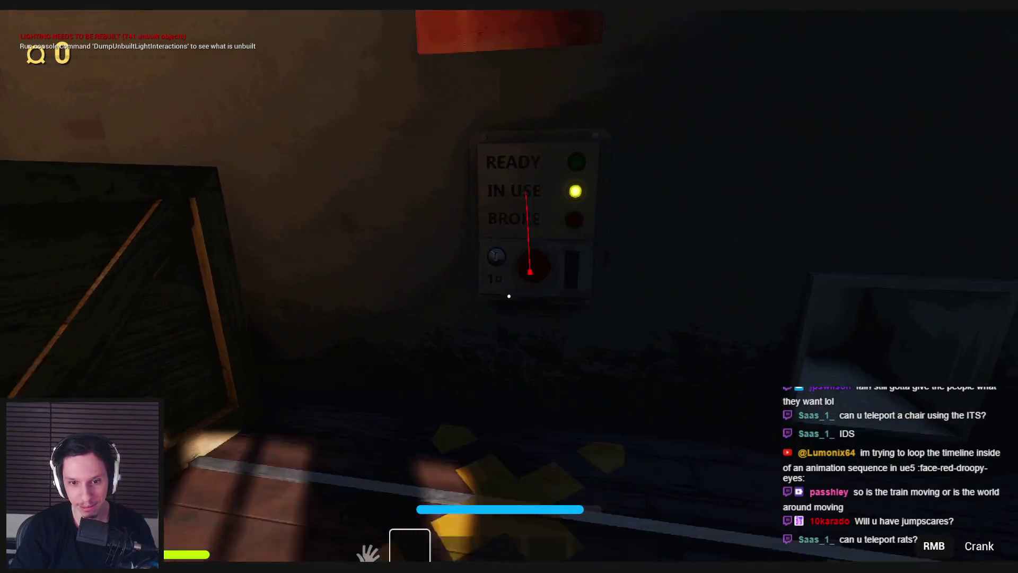
pyautogui.press('w')
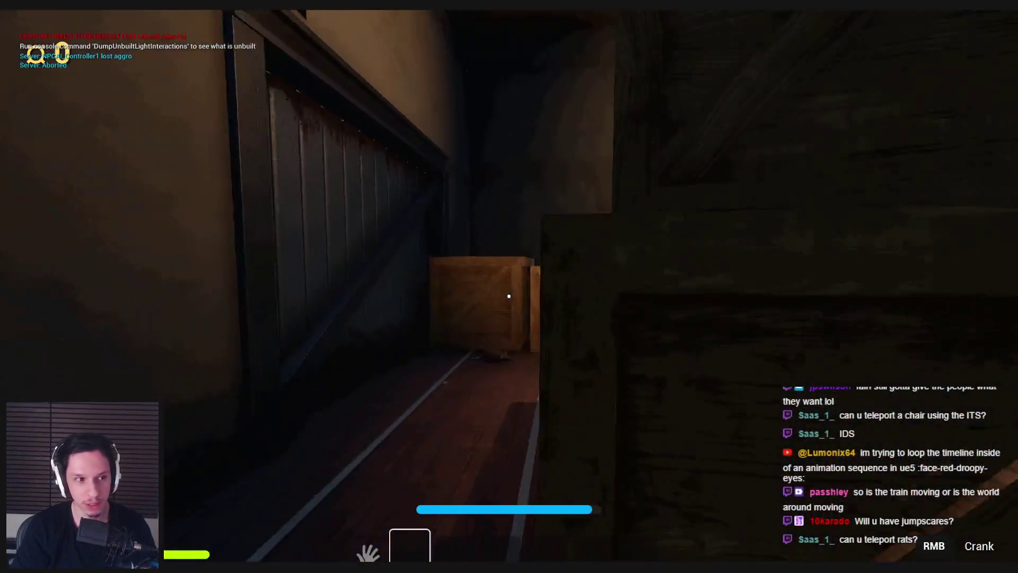
pyautogui.press('w')
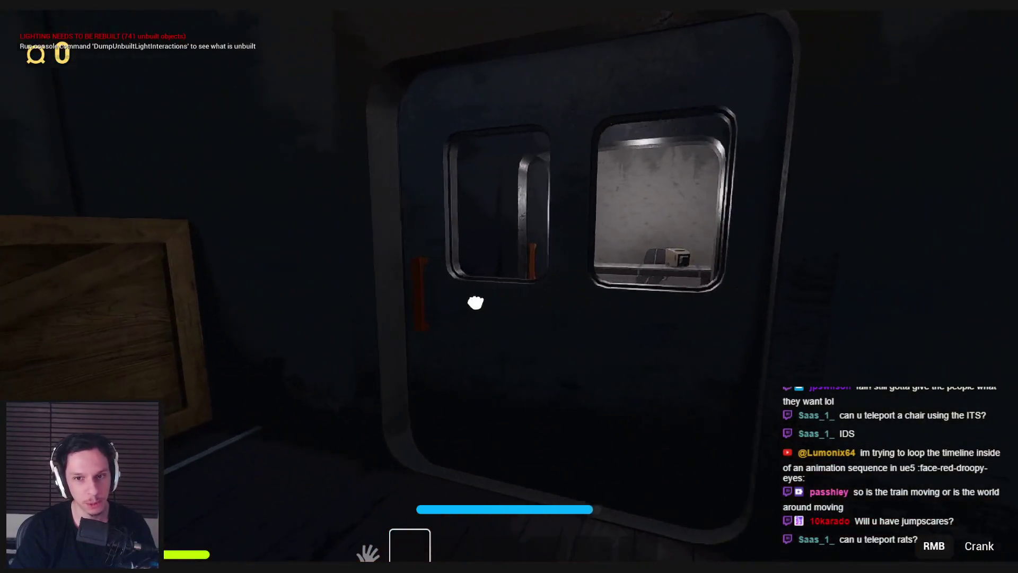
# Step: Walk through the concrete room and dark corridor, then pass through the train door
pyautogui.click(476, 302)
pyautogui.press('w')
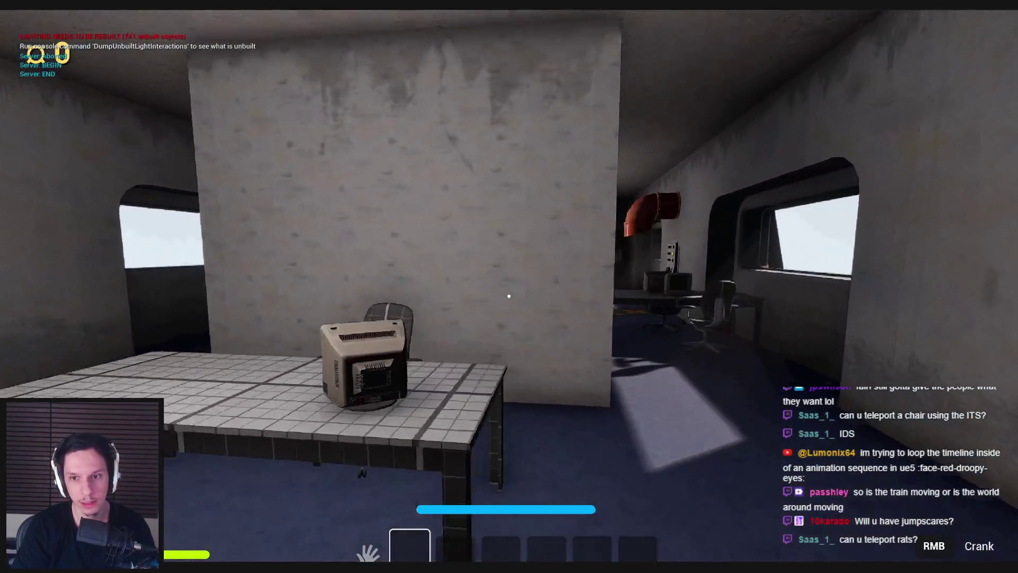
pyautogui.press('w')
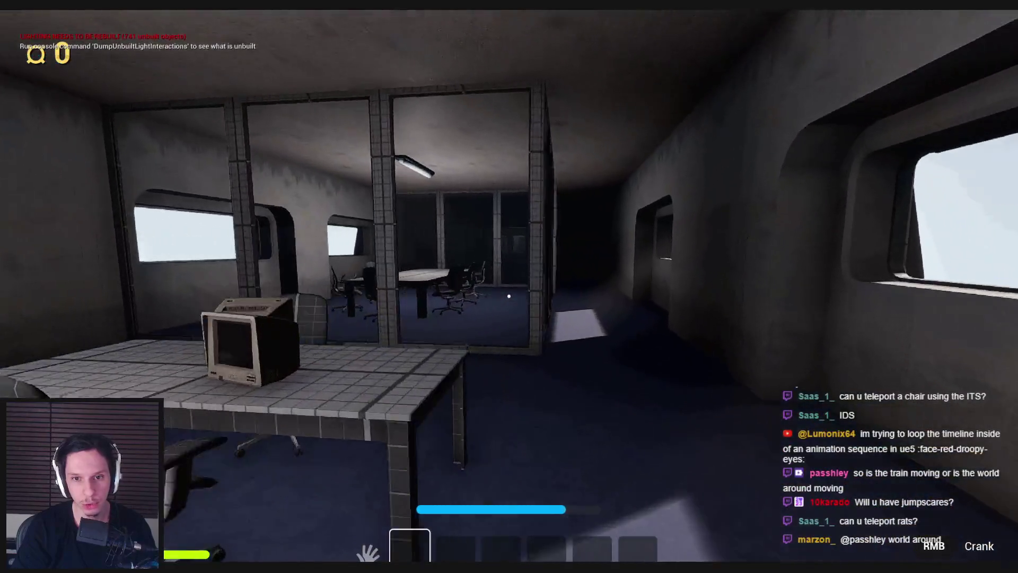
pyautogui.press('w')
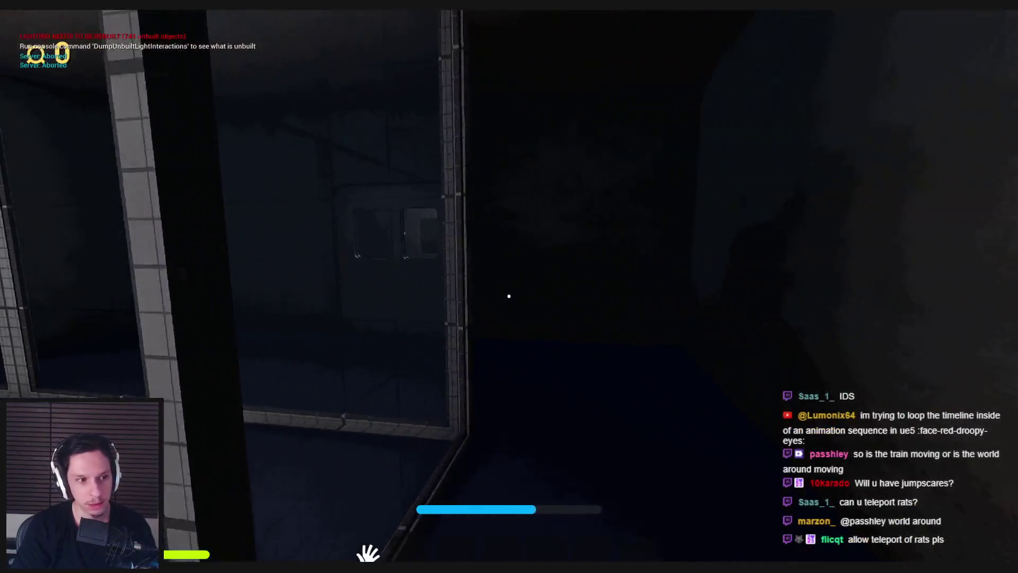
pyautogui.press('w')
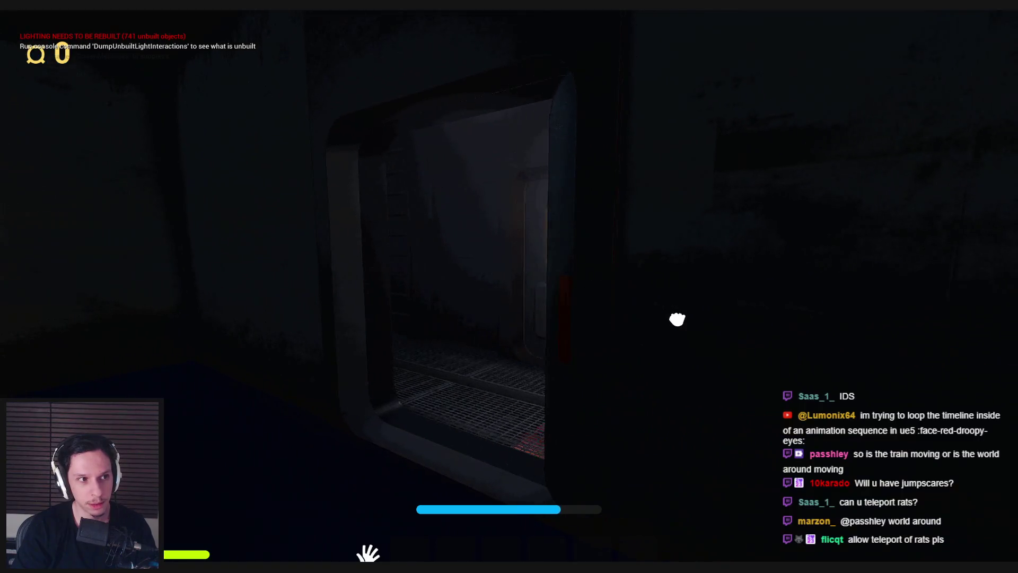
pyautogui.press('w')
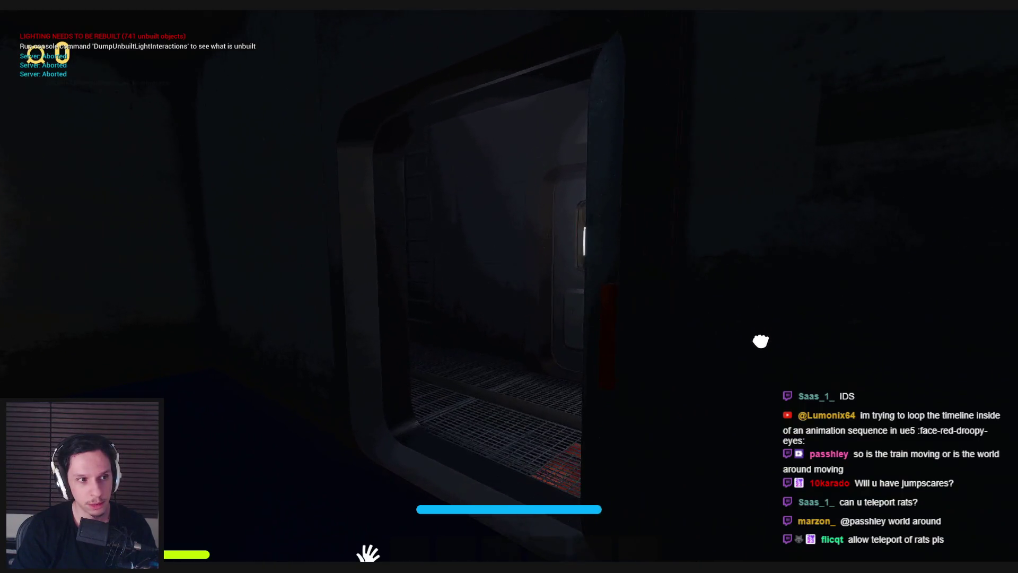
pyautogui.press('w')
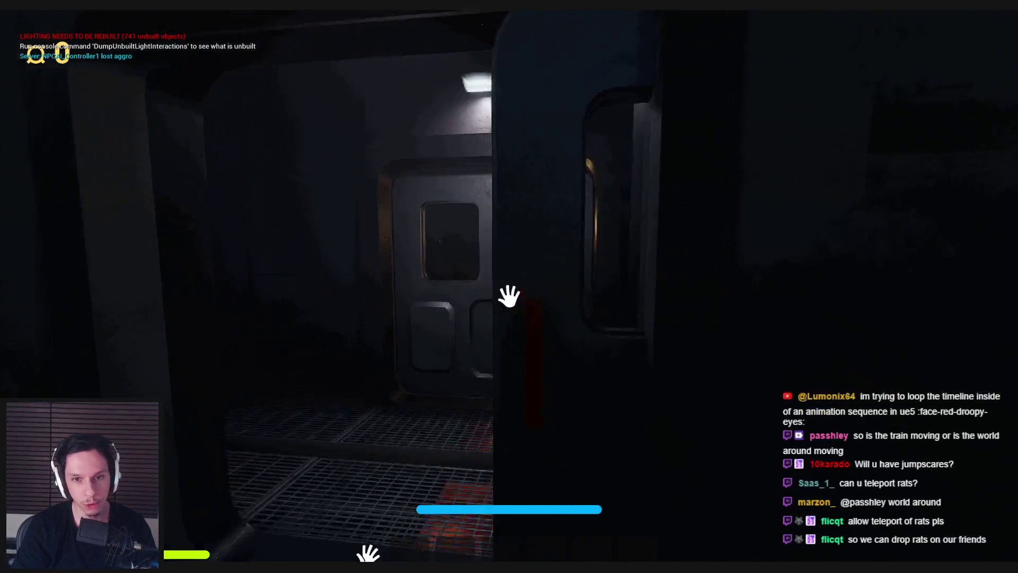
pyautogui.press('w')
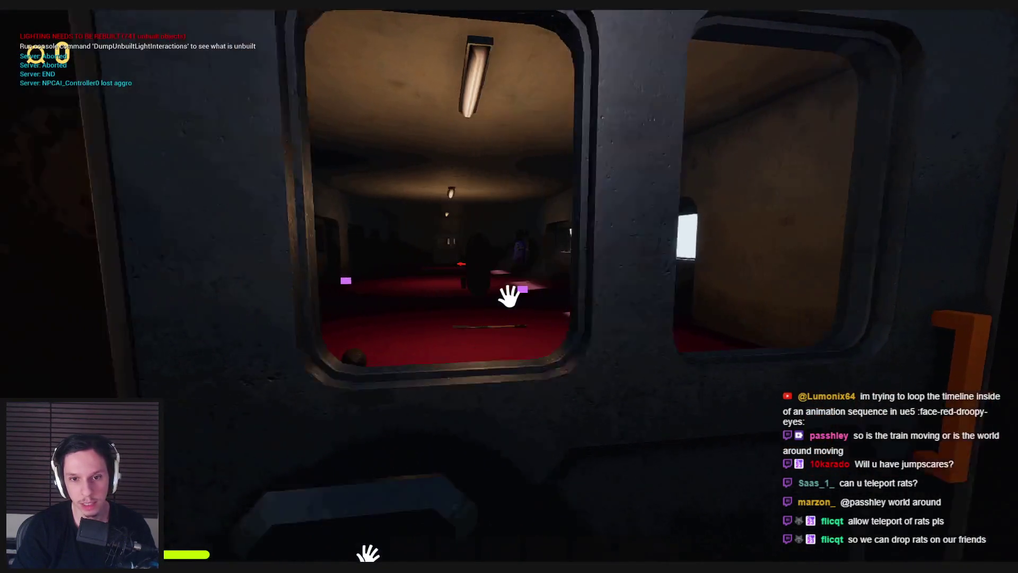
pyautogui.click(509, 296)
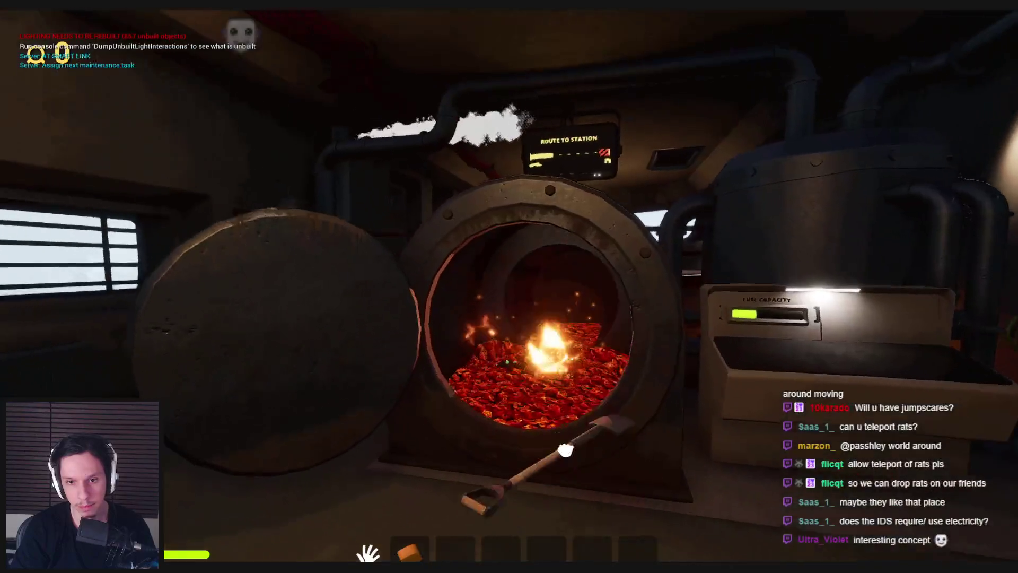
# Step: Shovel fuel into the furnace, open its door to the coals, then exit the engine room
pyautogui.click(509, 296)
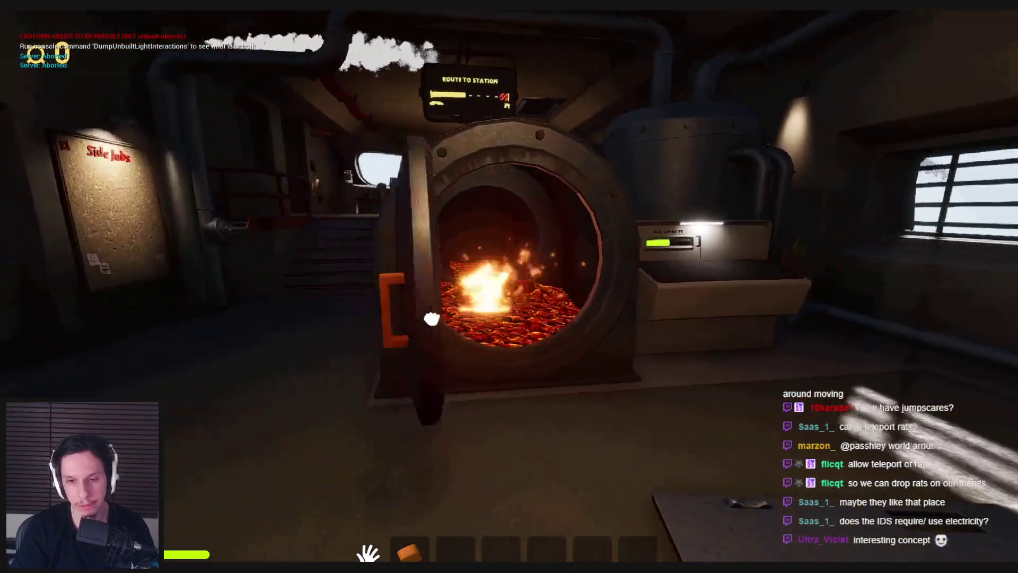
pyautogui.click(509, 296)
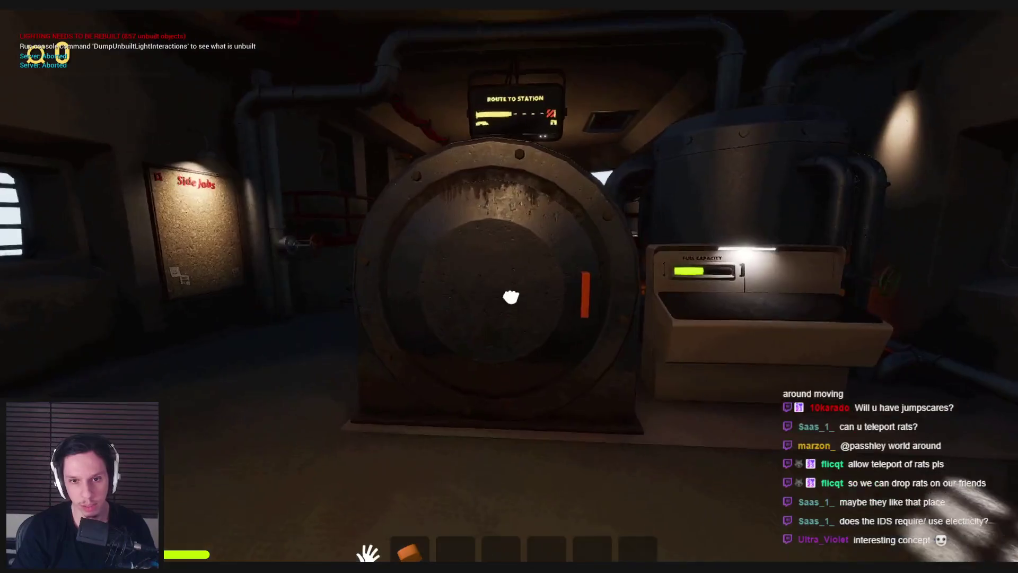
pyautogui.click(511, 297)
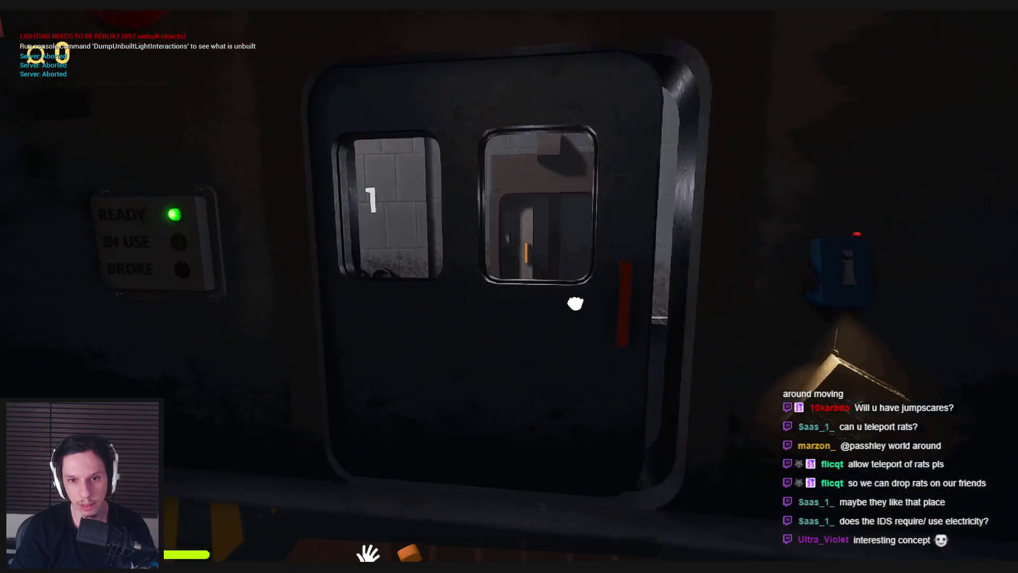
pyautogui.click(509, 296)
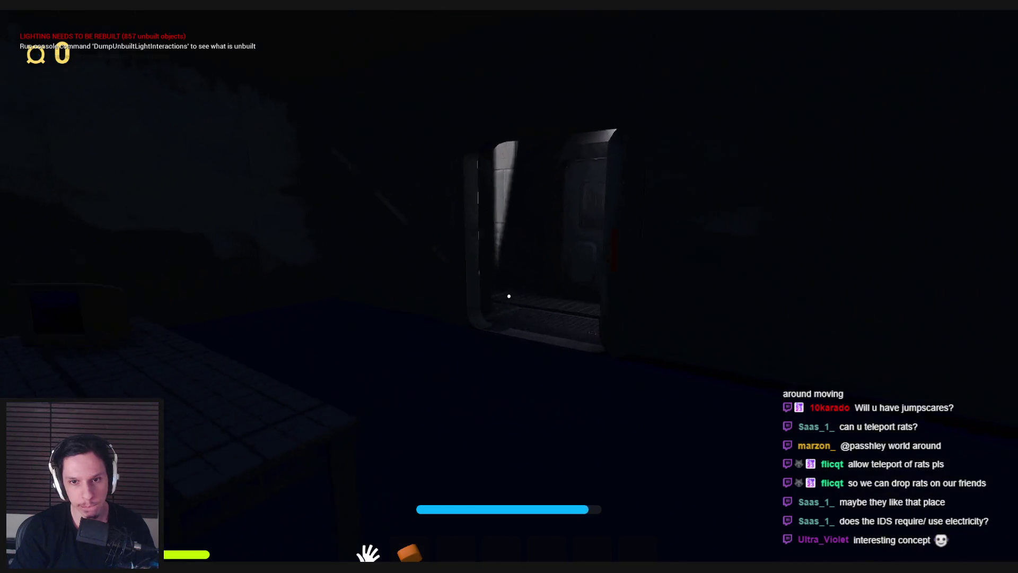
# Step: Walk into the red corridor, collecting the red canister, orange item, shovel and ball
pyautogui.press('e')
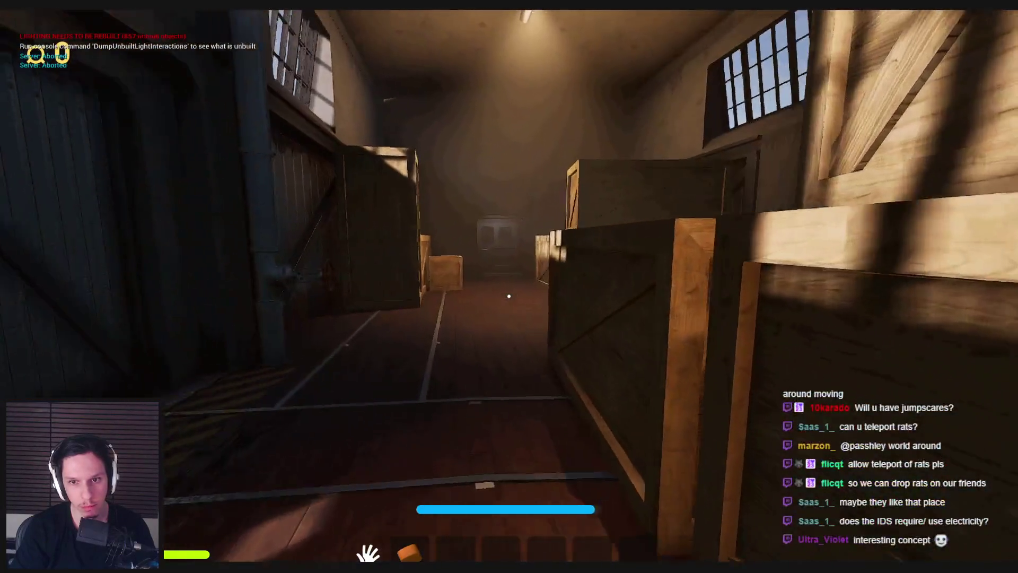
pyautogui.press('w')
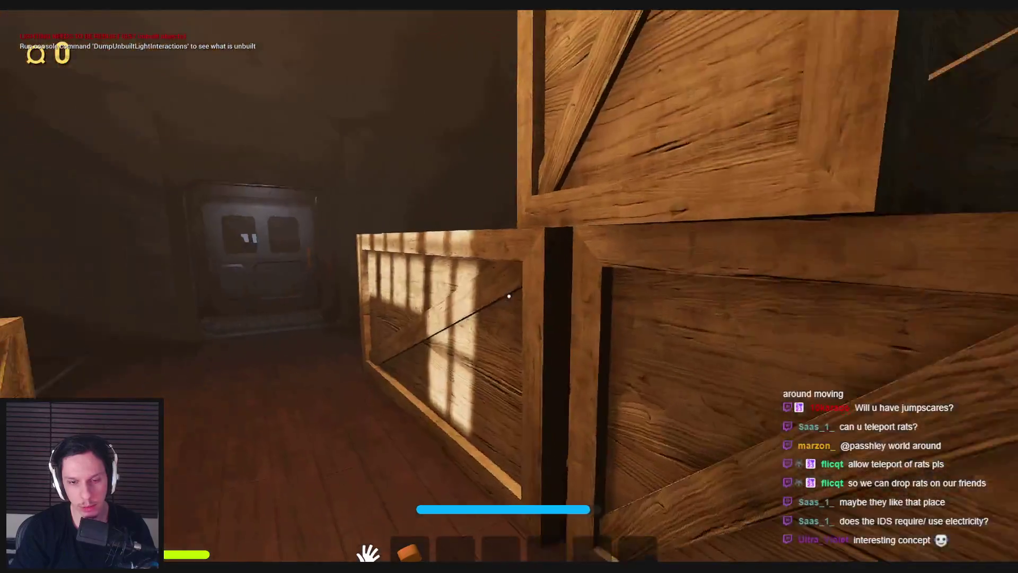
pyautogui.press('w')
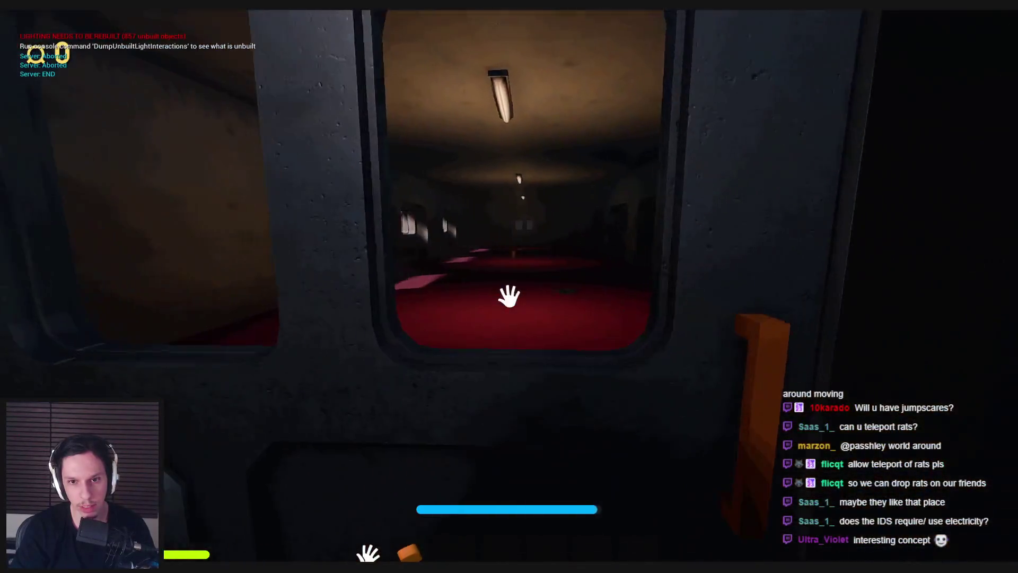
pyautogui.press('e')
pyautogui.press('w')
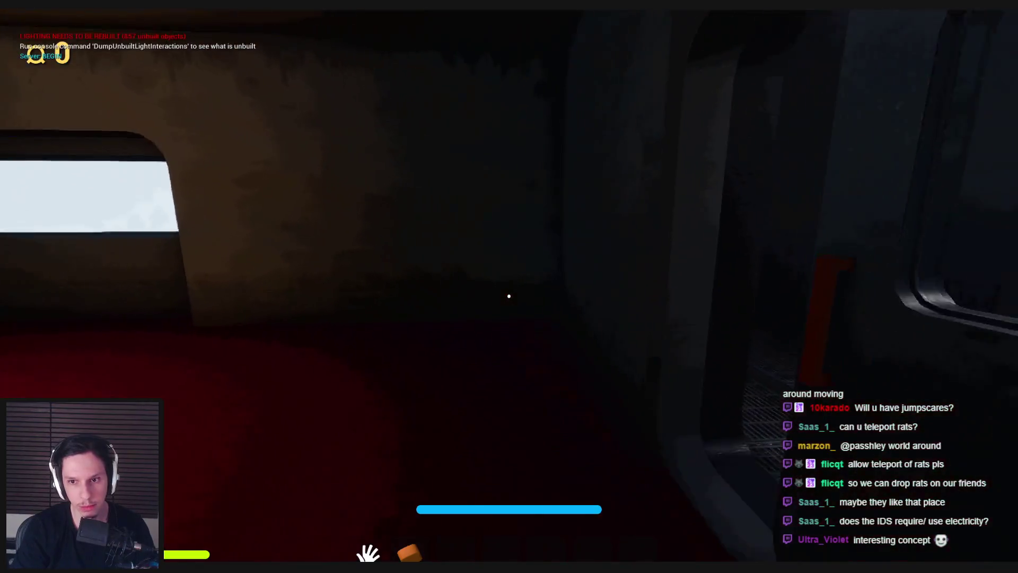
pyautogui.press('e')
pyautogui.press('w')
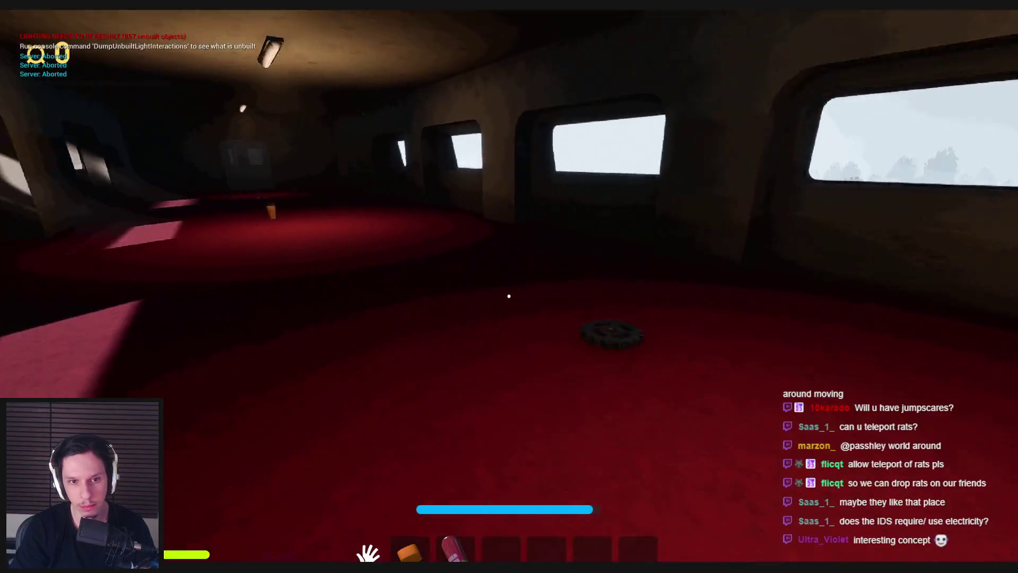
pyautogui.press('w')
pyautogui.press('e')
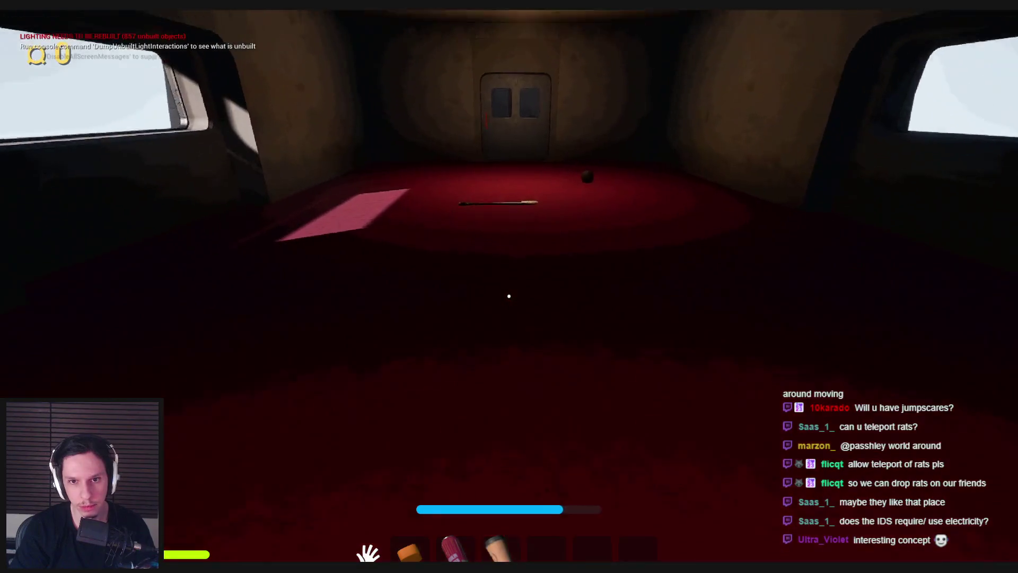
pyautogui.press('e')
pyautogui.press('e')
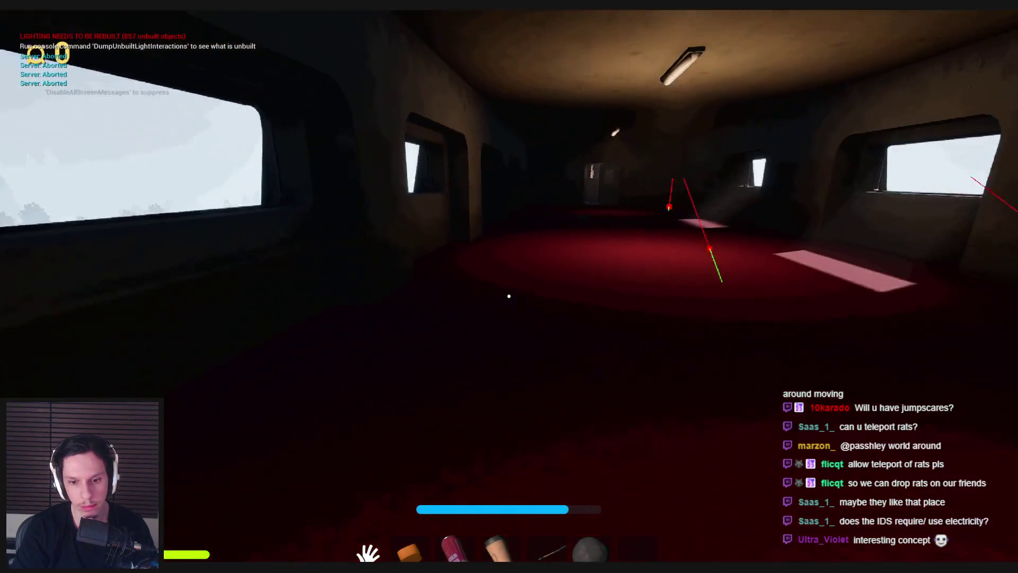
# Step: Carry the floor gear along the walkway and insert it into the wall machine
pyautogui.press('w')
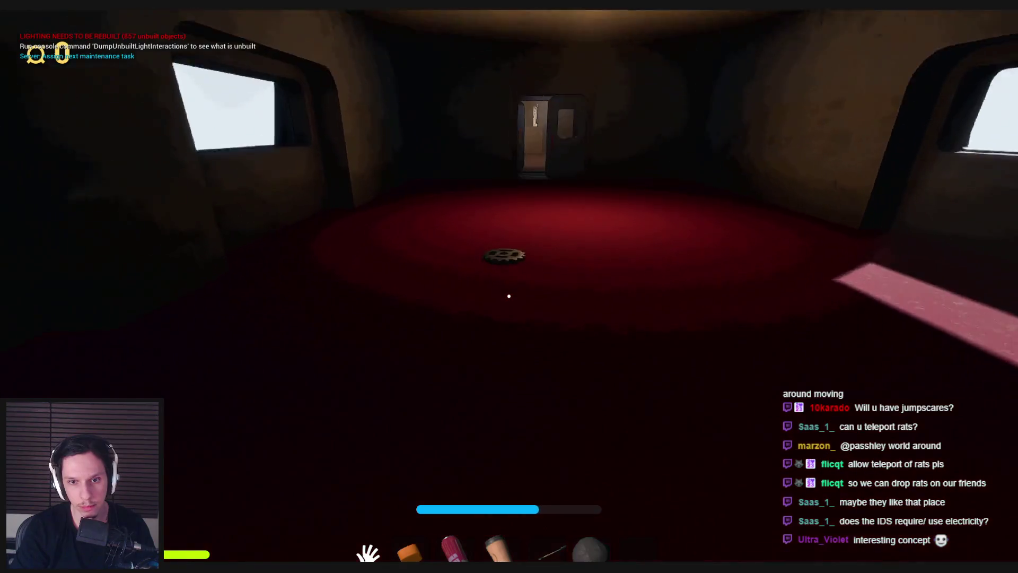
pyautogui.press('e')
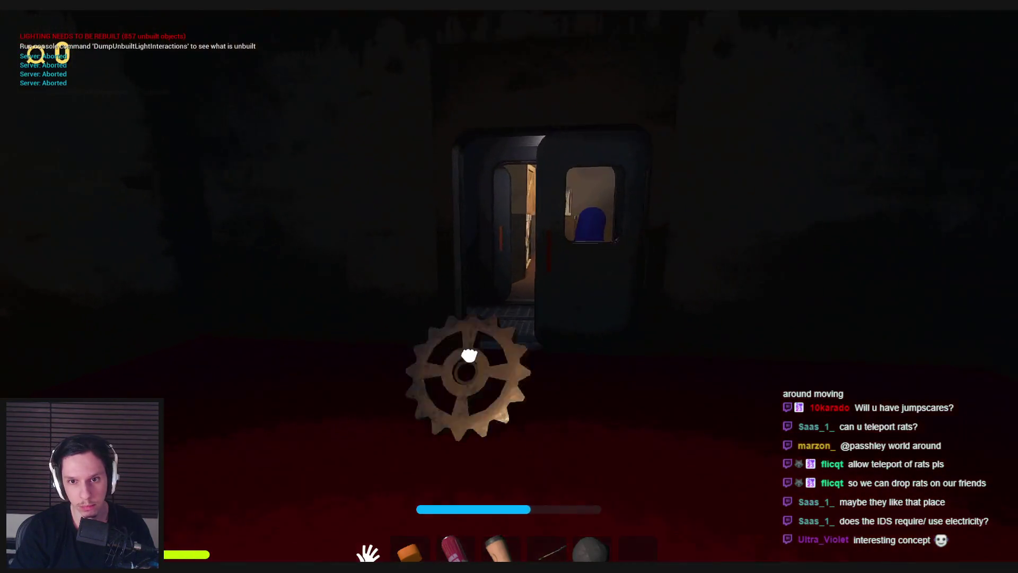
pyautogui.press('w')
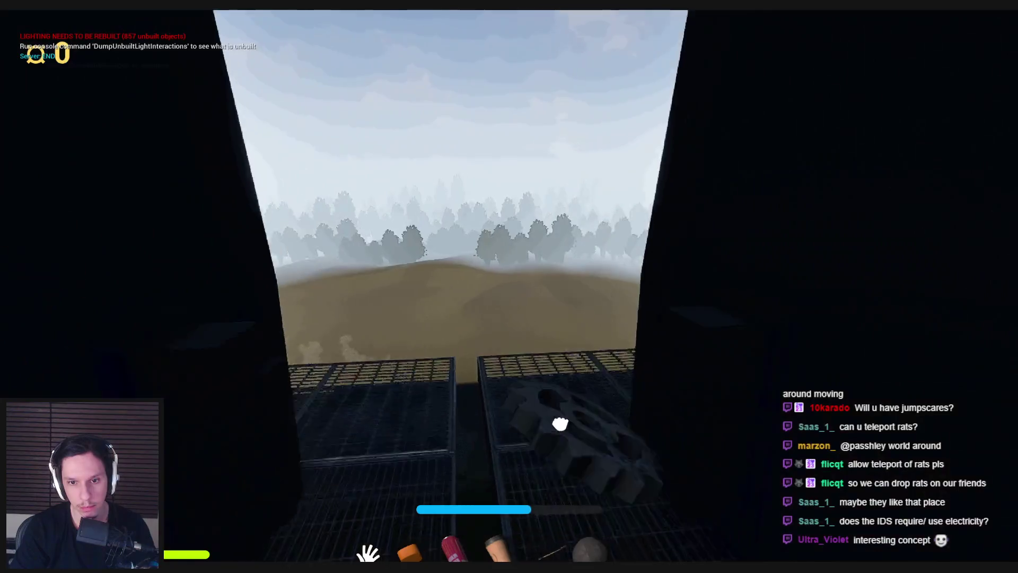
pyautogui.press('w')
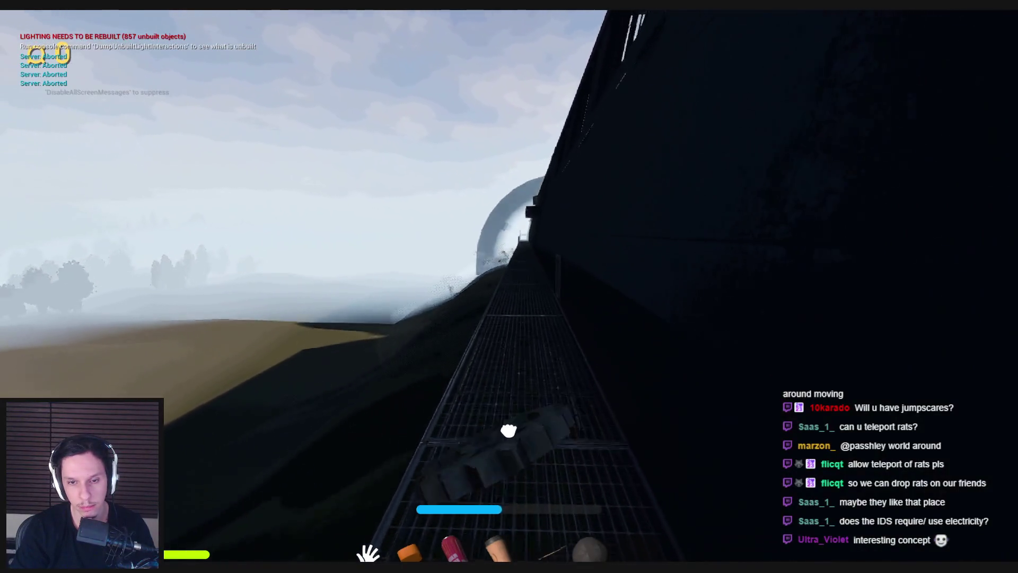
pyautogui.press('w')
pyautogui.press('w')
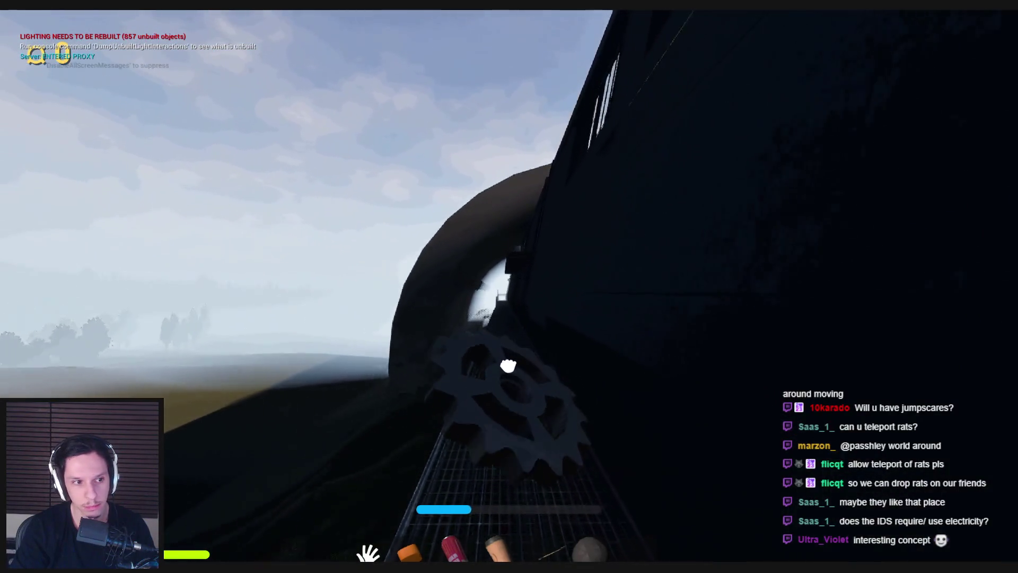
pyautogui.press('w')
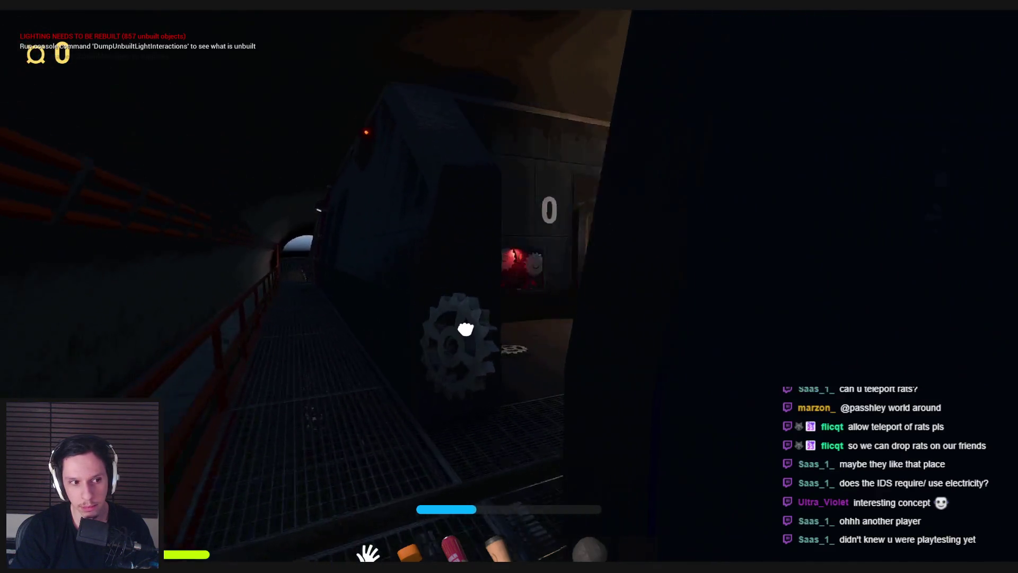
pyautogui.moveTo(482, 334)
pyautogui.mouseDown()
pyautogui.moveTo(557, 398)
pyautogui.moveTo(505, 295)
pyautogui.mouseUp()
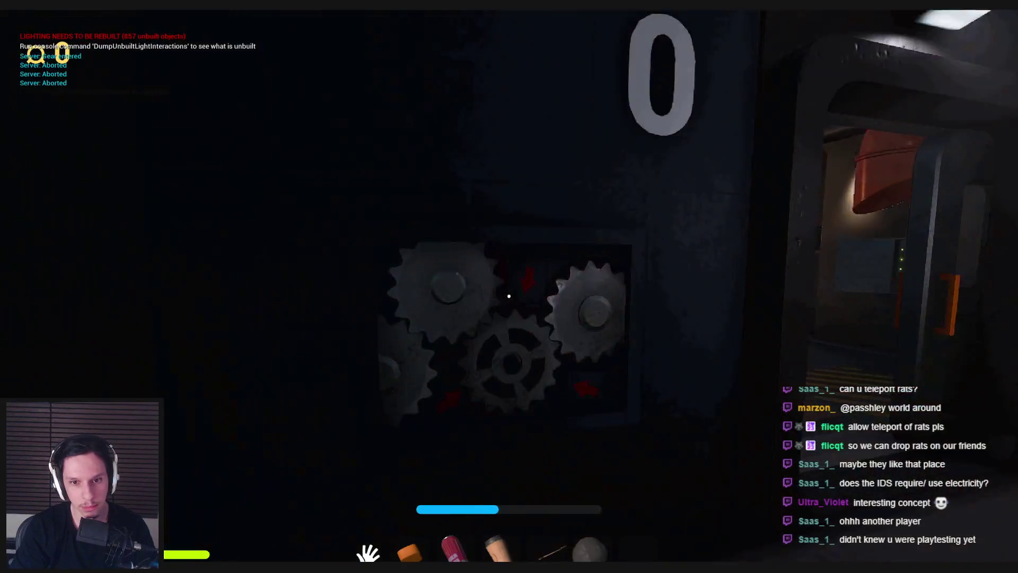
# Step: Open the furnace door and the electrical panel, pulling the breaker so the lights turn green
pyautogui.press('w')
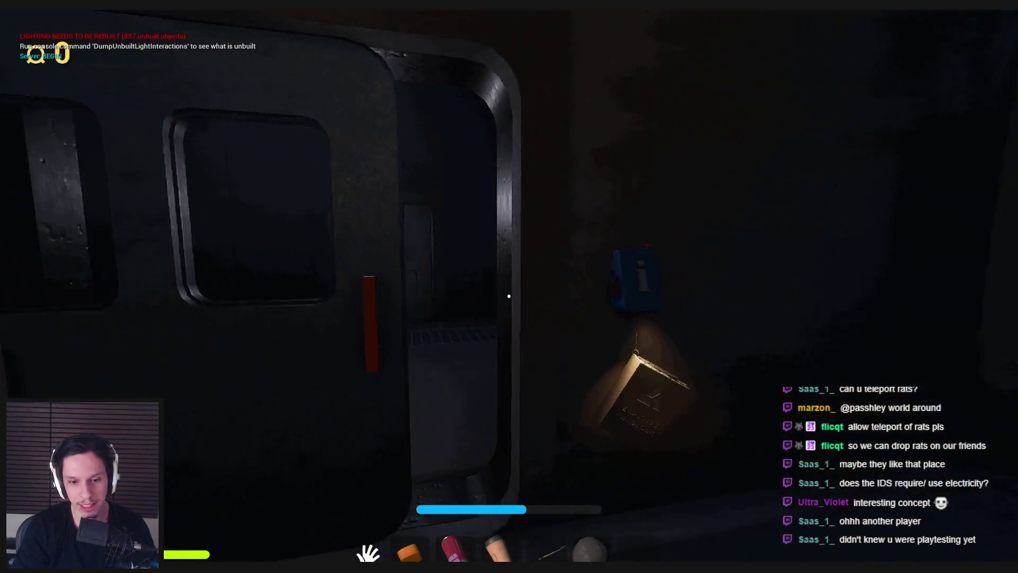
pyautogui.press('e')
pyautogui.press('w')
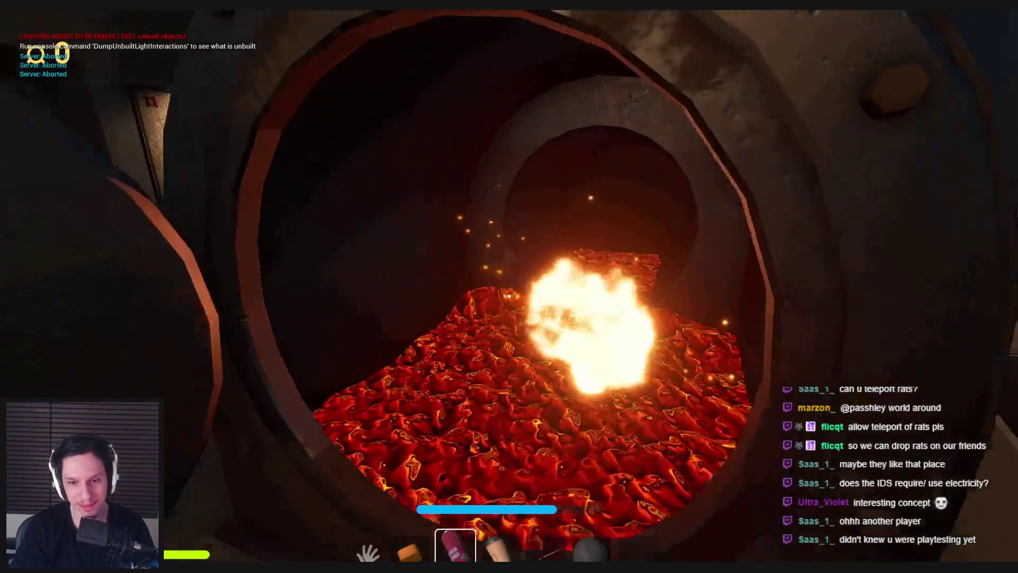
pyautogui.scroll(-2, 509, 287)
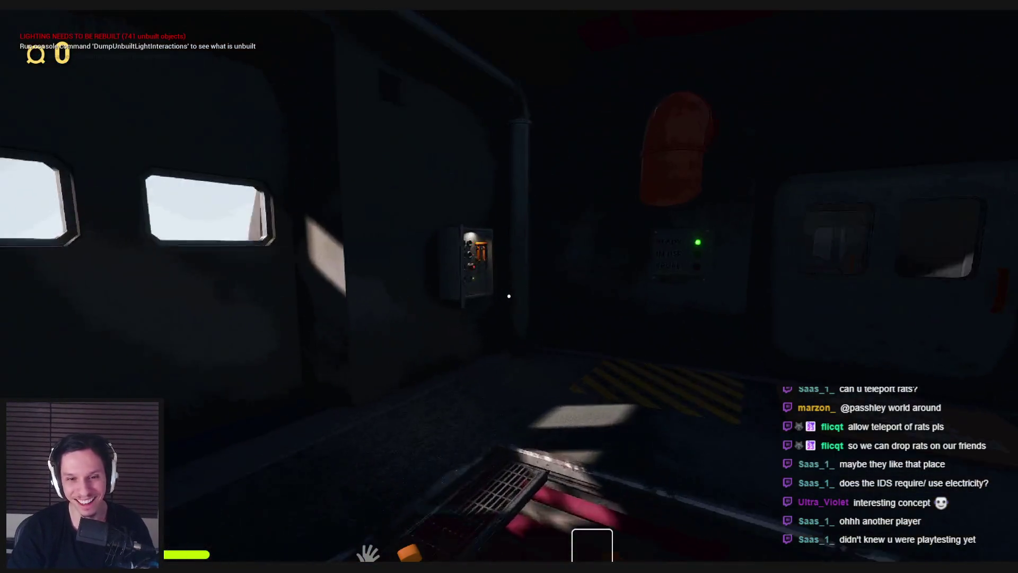
pyautogui.press('e')
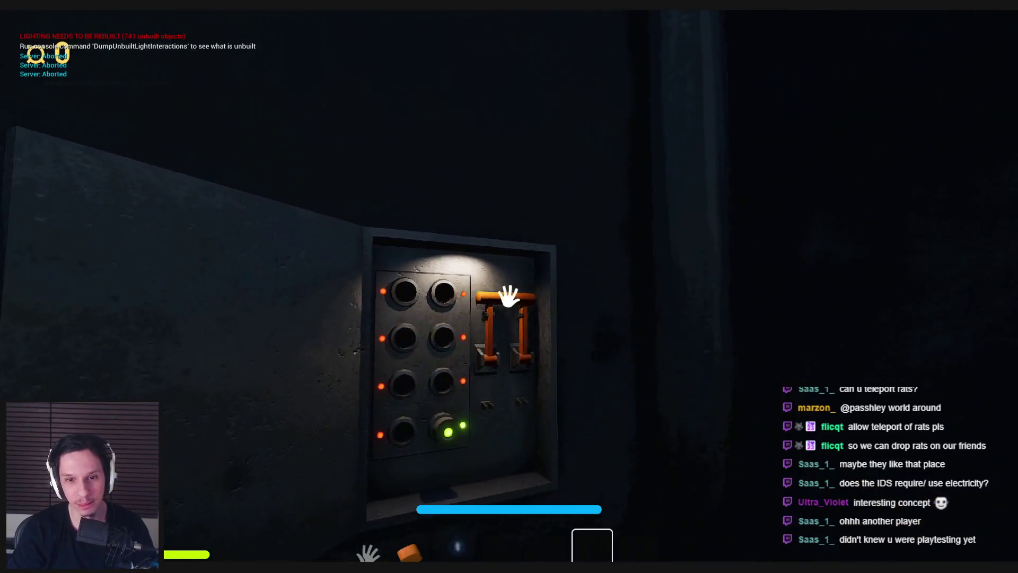
pyautogui.press('e')
# Step: Climb to the window room and inspect the CCTV monitor at the desk console
pyautogui.press('w')
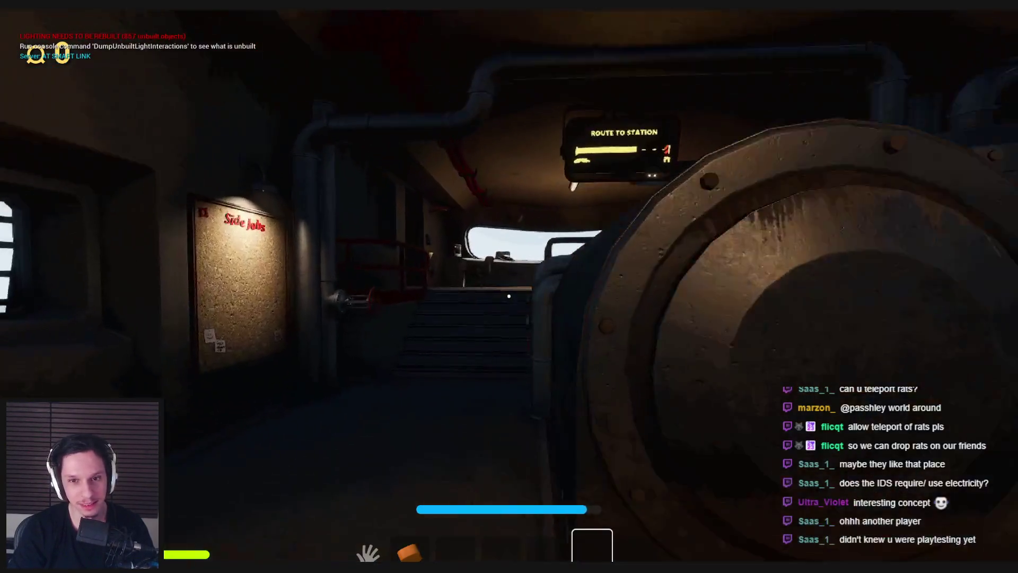
pyautogui.press('w')
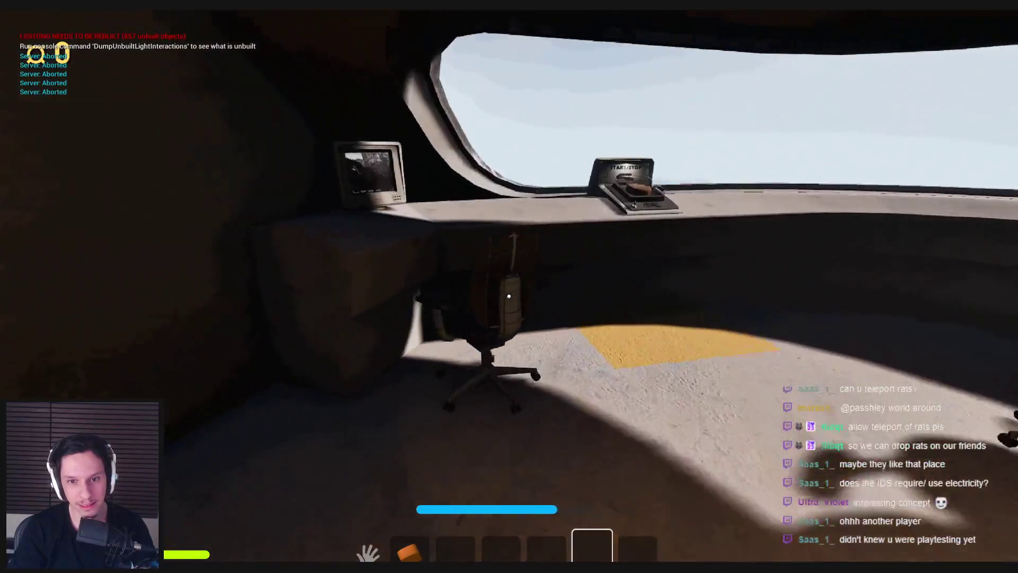
pyautogui.press('e')
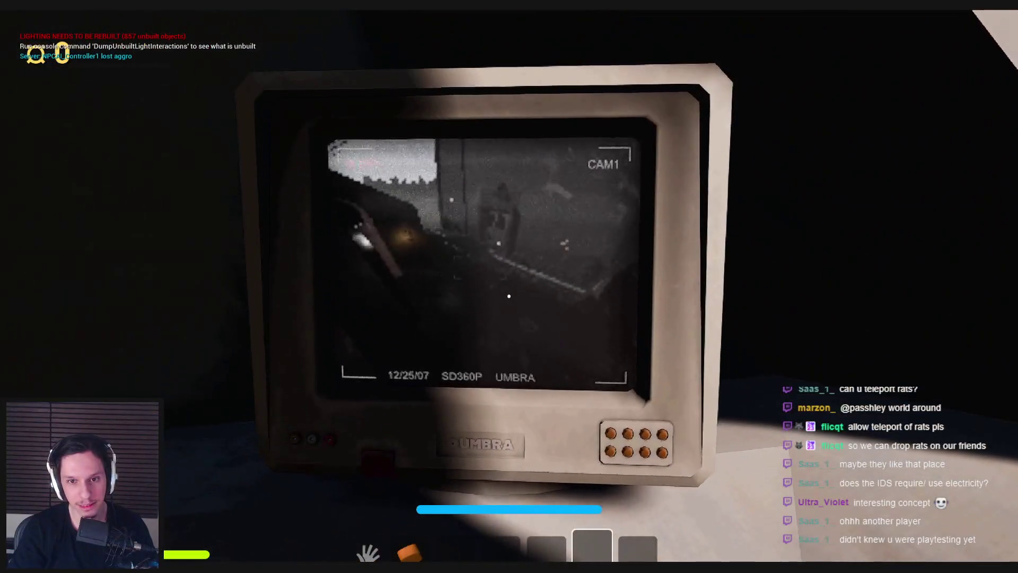
pyautogui.press('e')
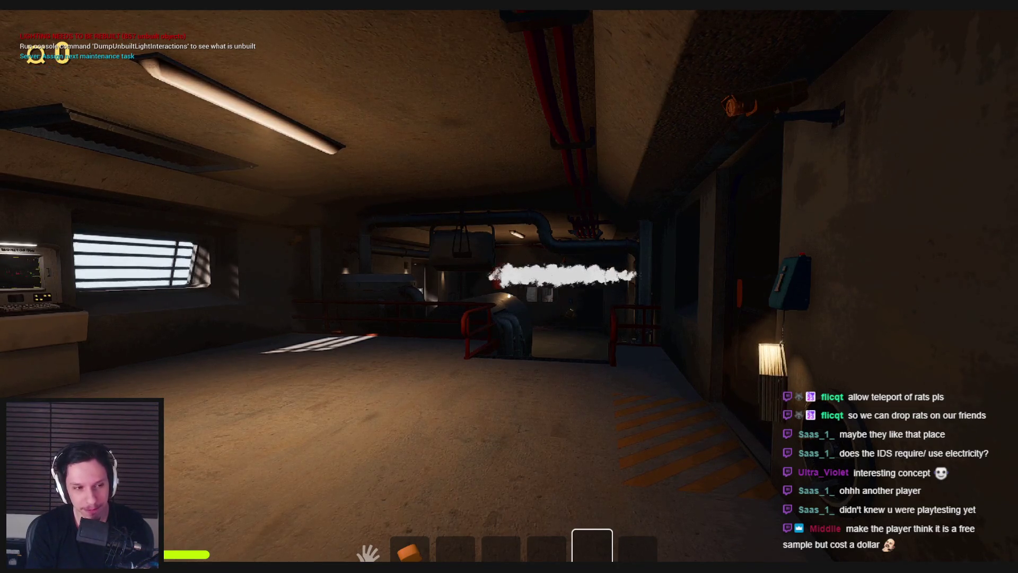
# Step: Turn the red valve by the Side Jobs board, then return to the gear panel doorway
pyautogui.hotkey('shift', 'w')
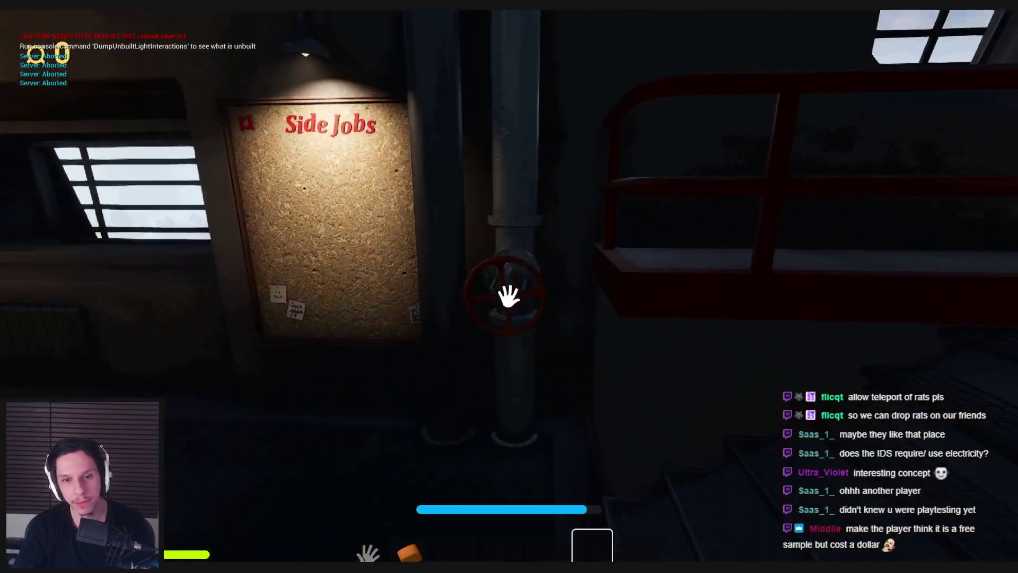
pyautogui.click(509, 296)
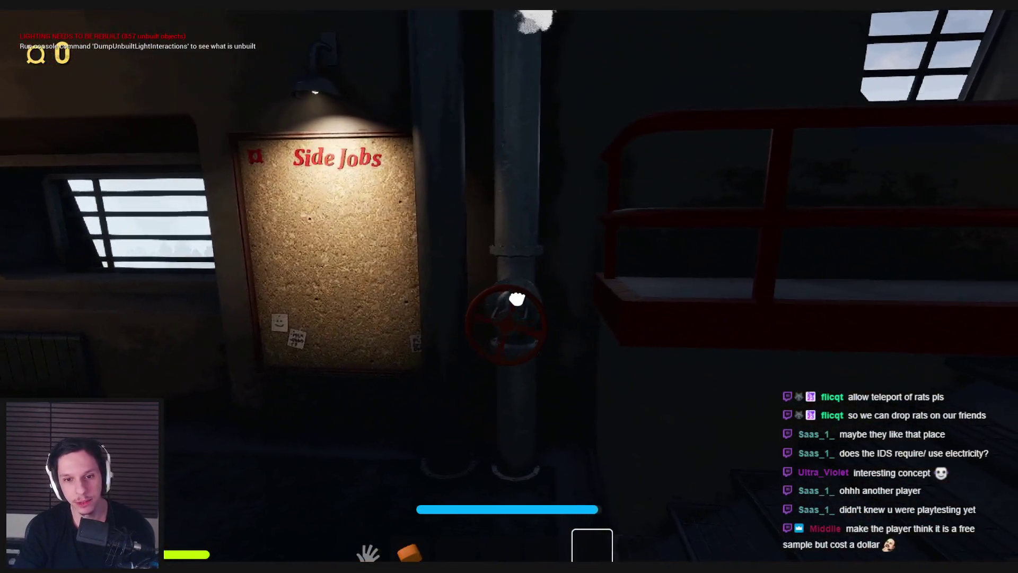
pyautogui.press('w')
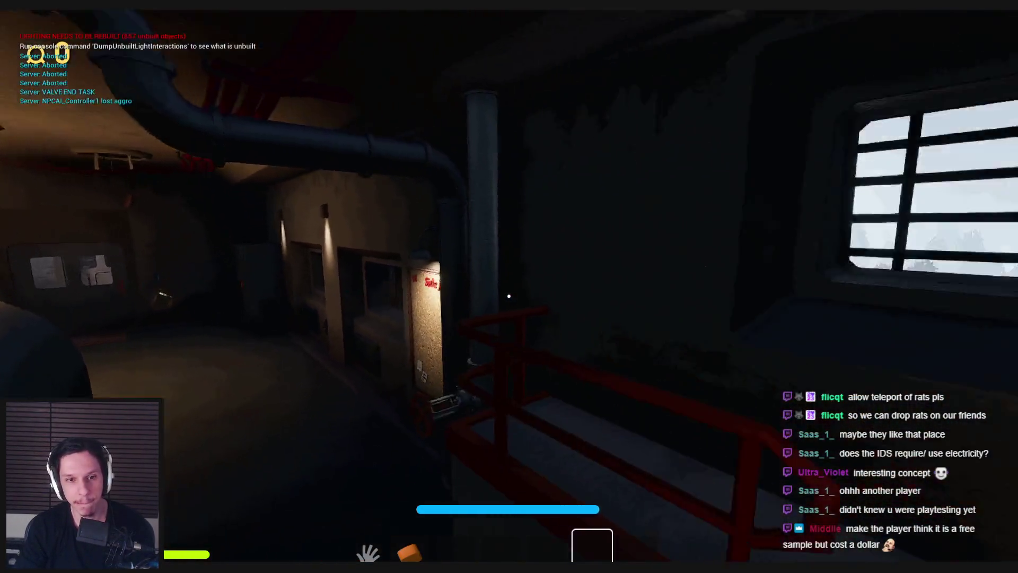
pyautogui.press('w')
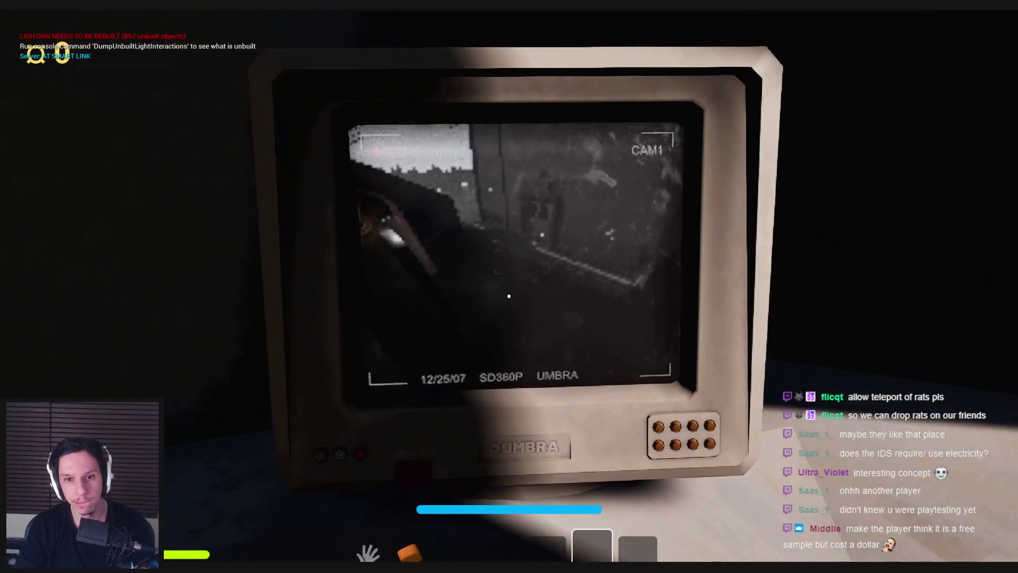
pyautogui.press('w')
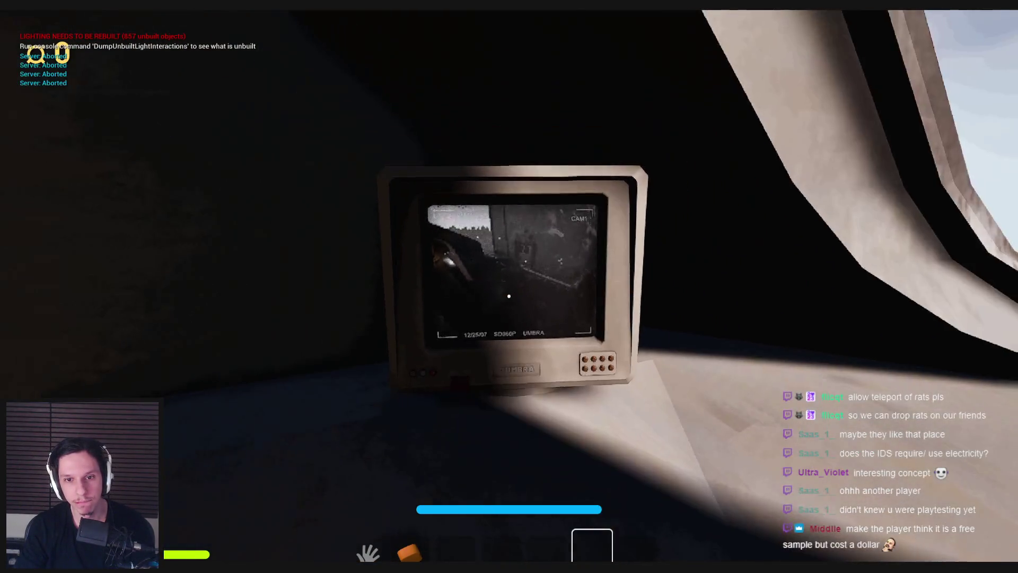
pyautogui.press('w')
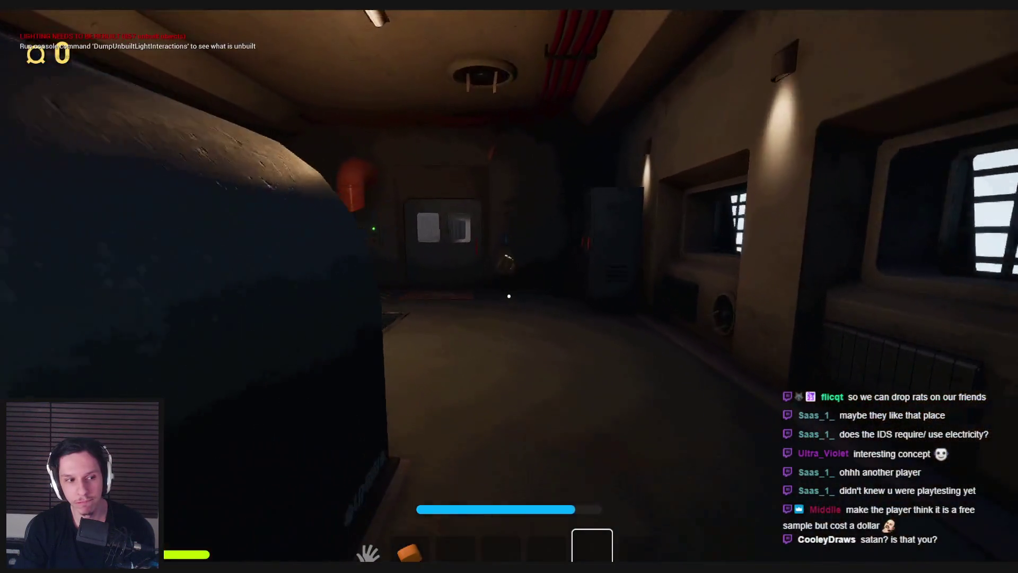
pyautogui.press('w')
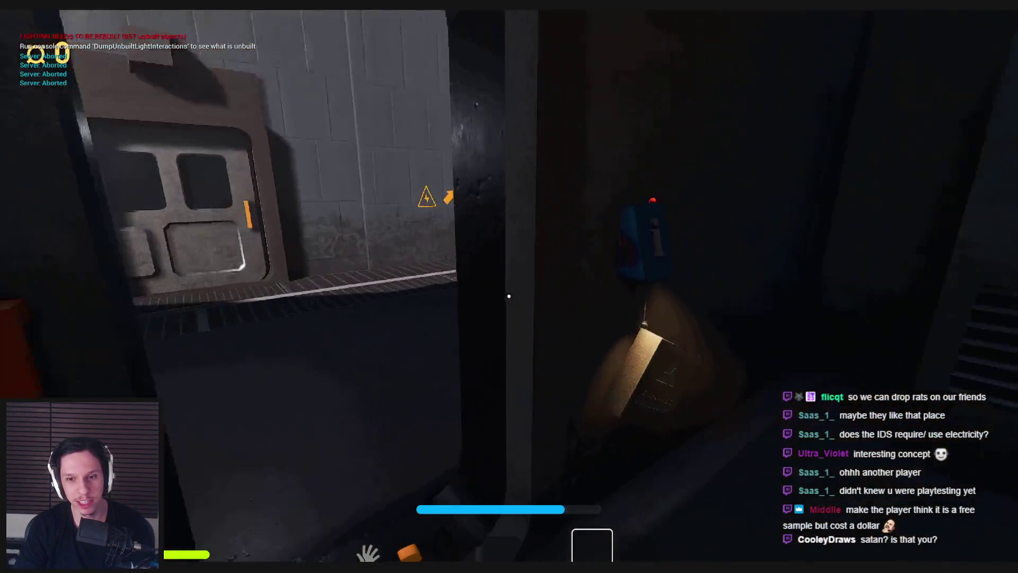
pyautogui.press('w')
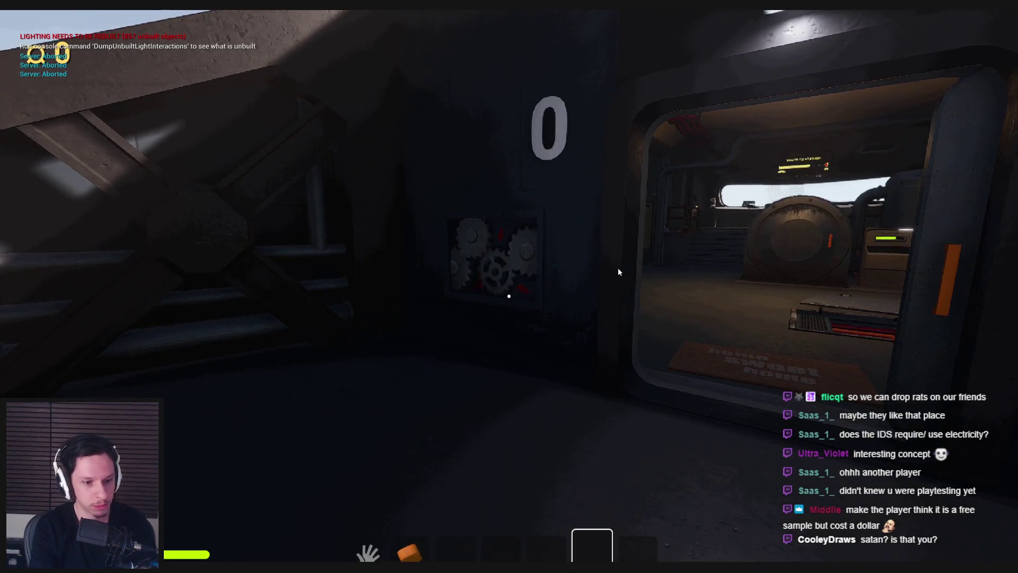
# Step: Run 'spawnitem ?' in the console to list spawnable items, then close the console
pyautogui.click(618, 267)
pyautogui.press('w')
pyautogui.press('`')
pyautogui.press('`')
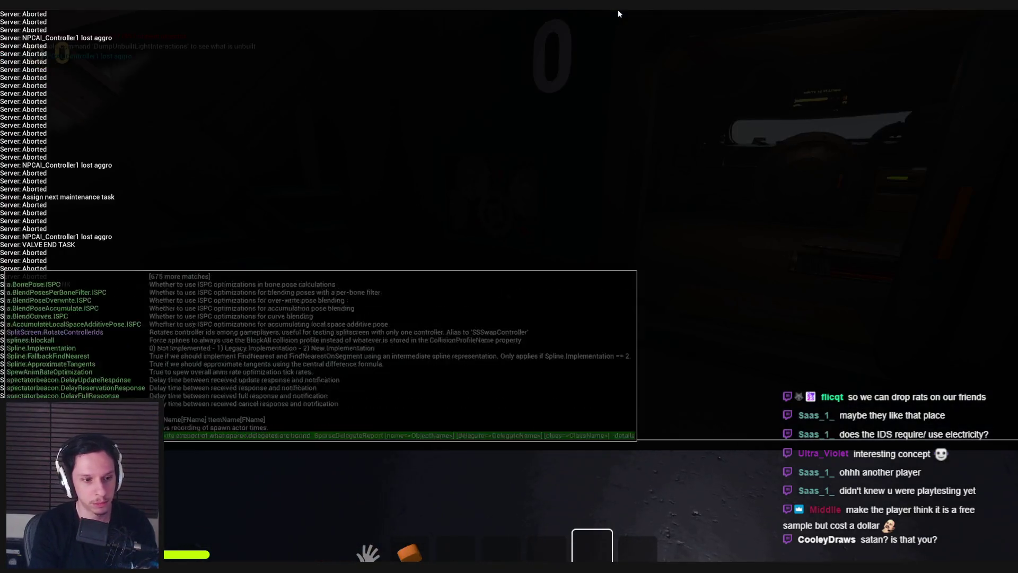
pyautogui.write('spawnitem ?')
pyautogui.press('Return')
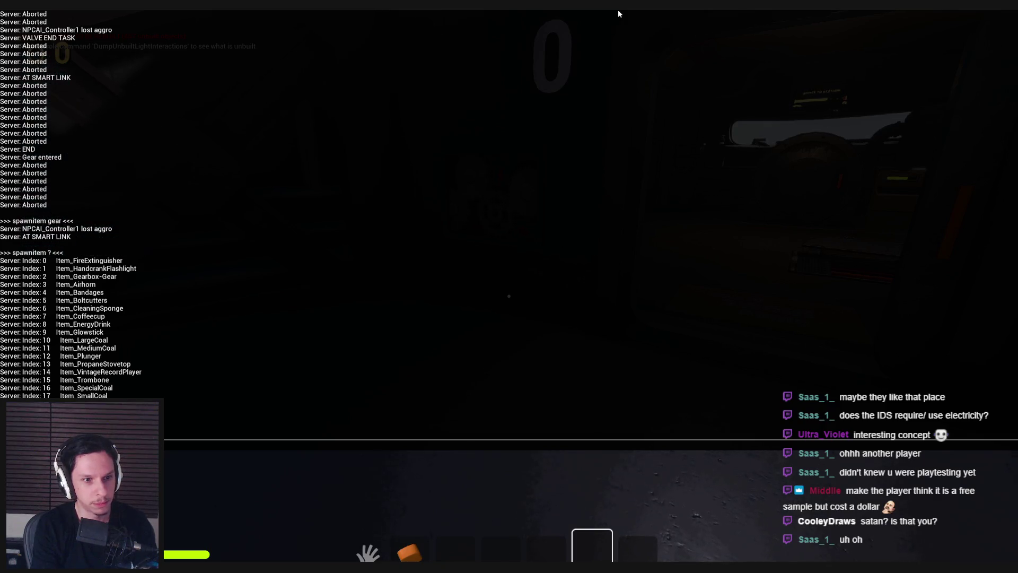
pyautogui.press('`')
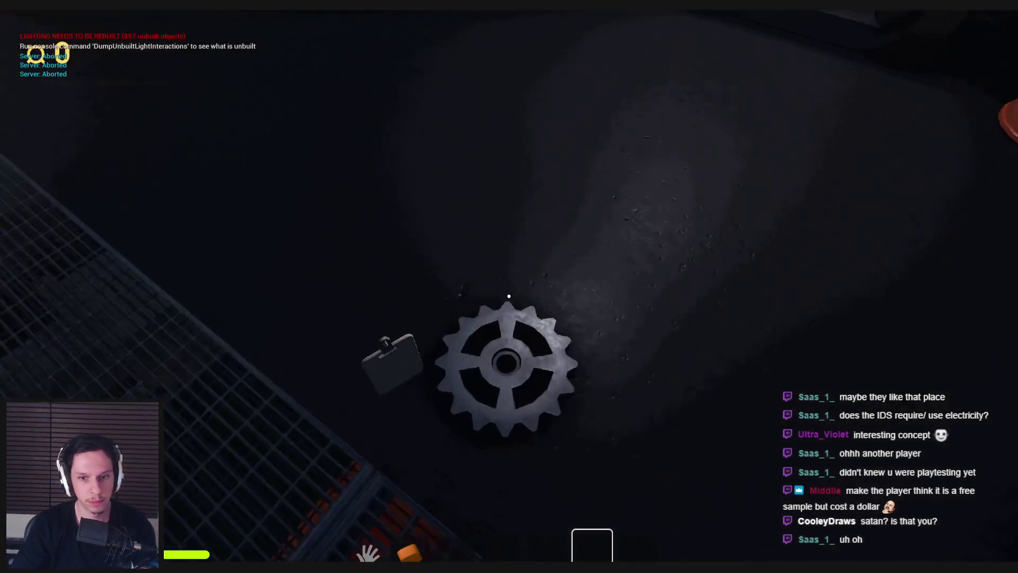
# Step: Pick up the spawned and floor gears and fit them into the gearbox
pyautogui.press('e')
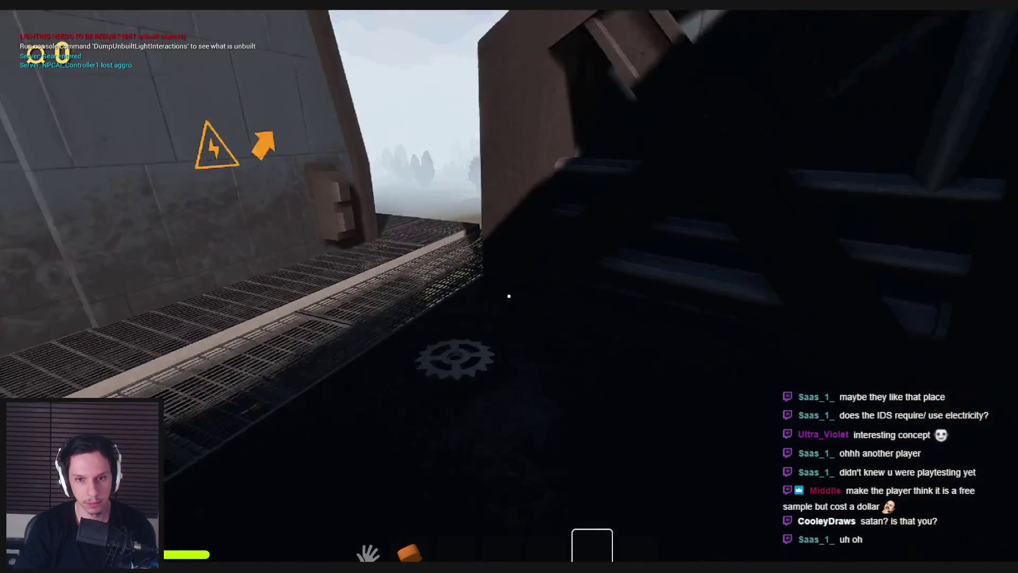
pyautogui.click(500, 290)
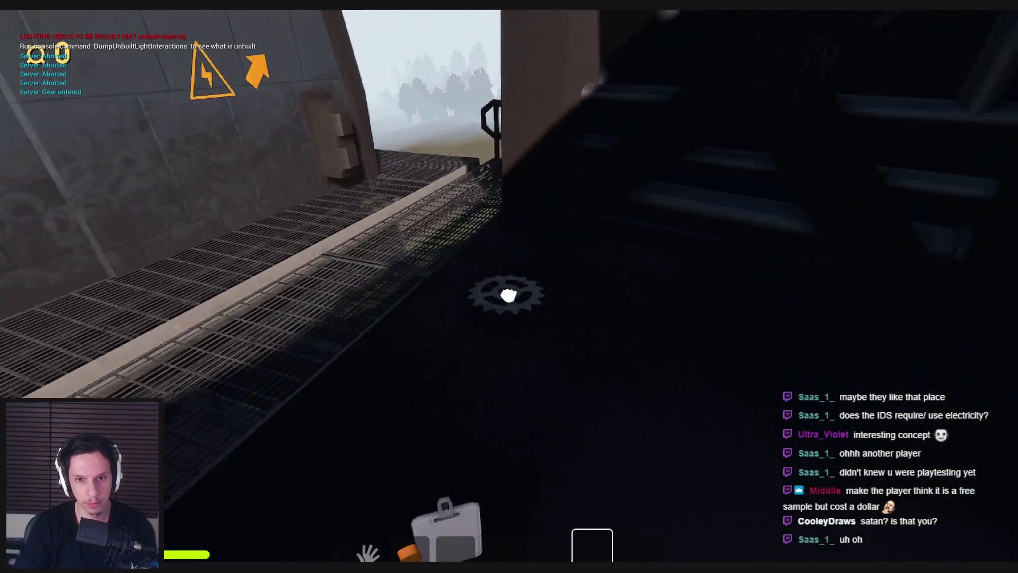
pyautogui.click(509, 296)
pyautogui.press('s')
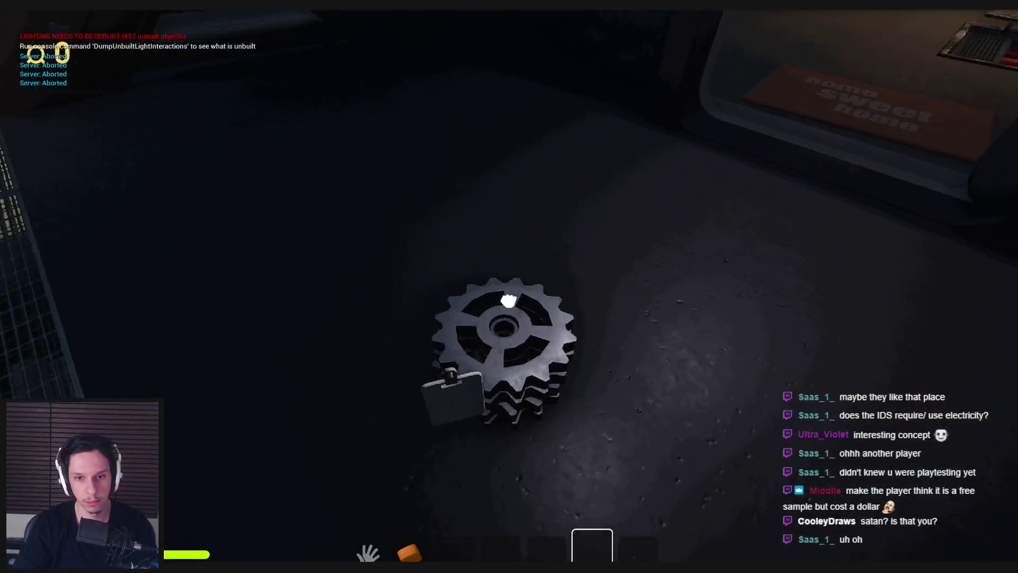
pyautogui.click(509, 296)
pyautogui.click(509, 296)
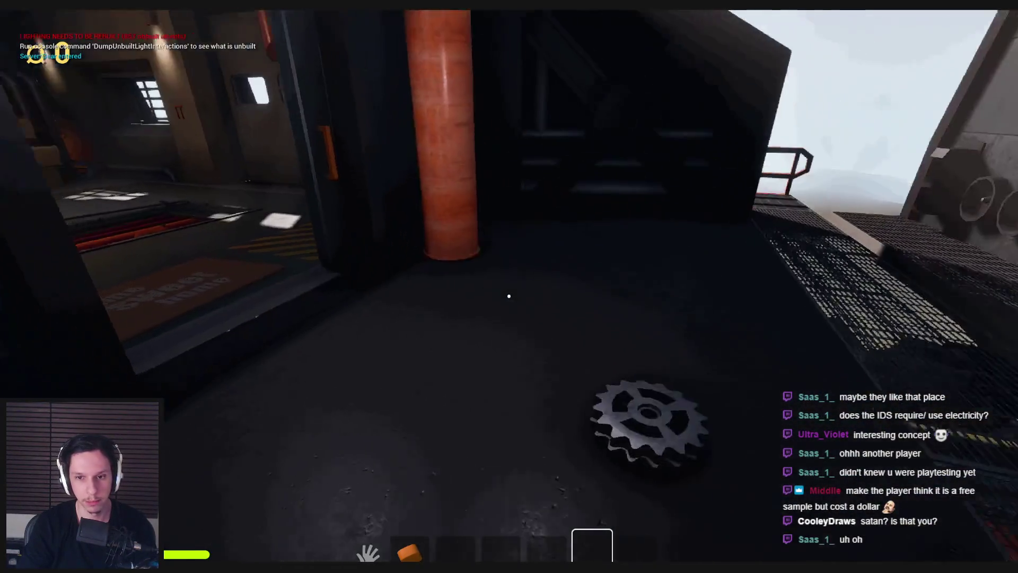
pyautogui.click(509, 296)
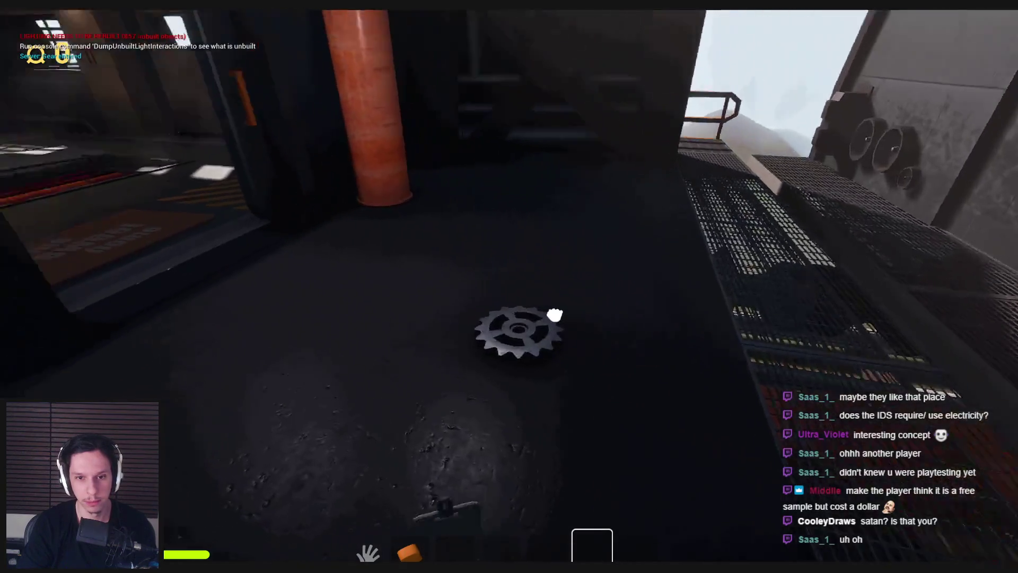
pyautogui.click(509, 296)
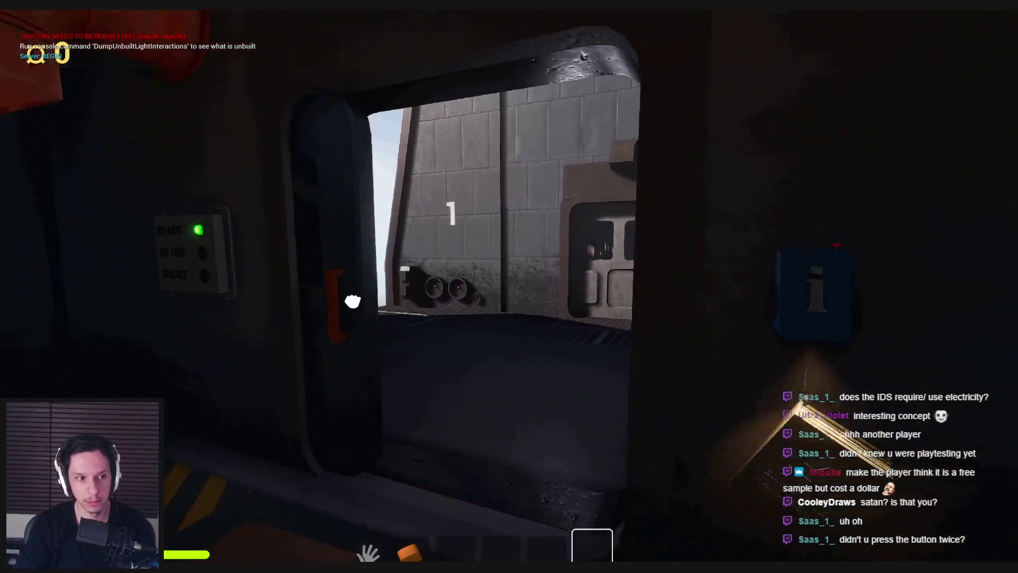
# Step: Enter pod 1, climb to the Train Monitoring terminal, and open then exit it
pyautogui.click(353, 302)
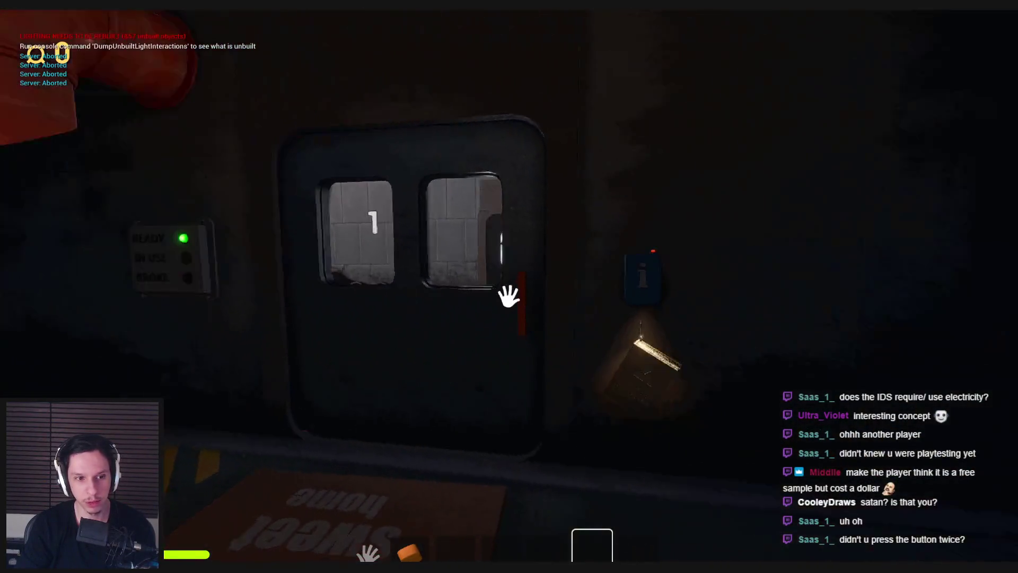
pyautogui.click(586, 301)
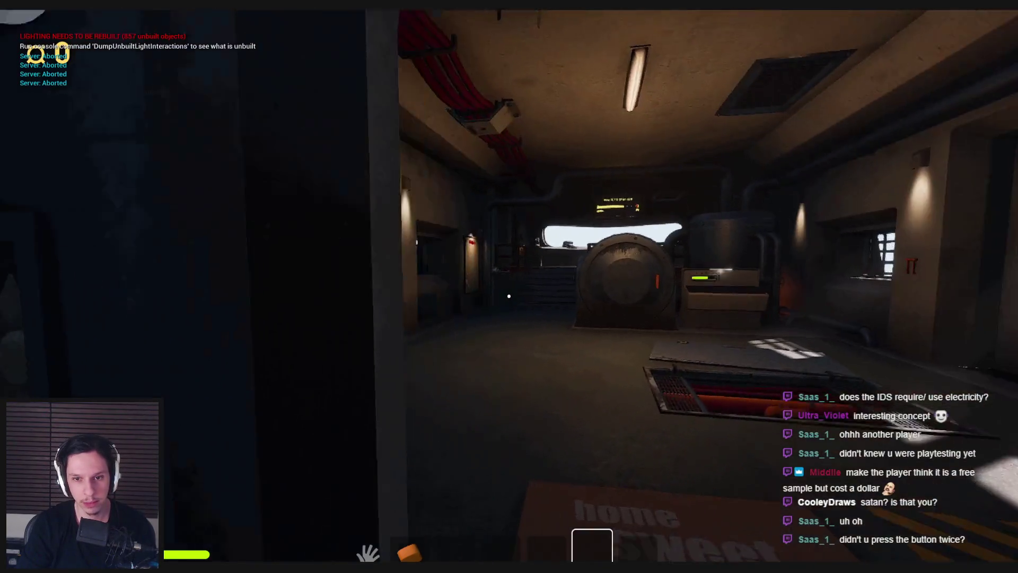
pyautogui.click(509, 296)
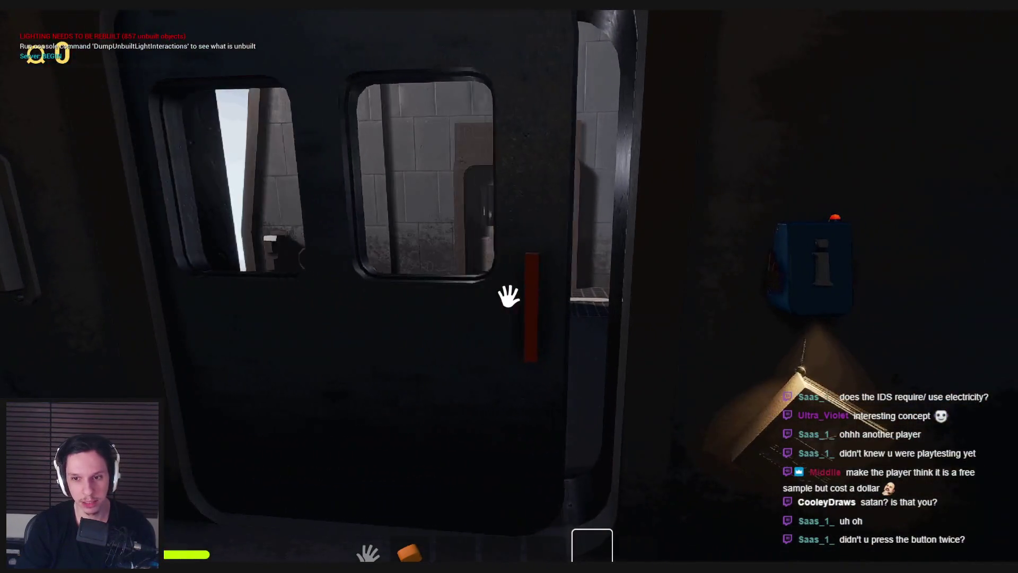
pyautogui.click(509, 296)
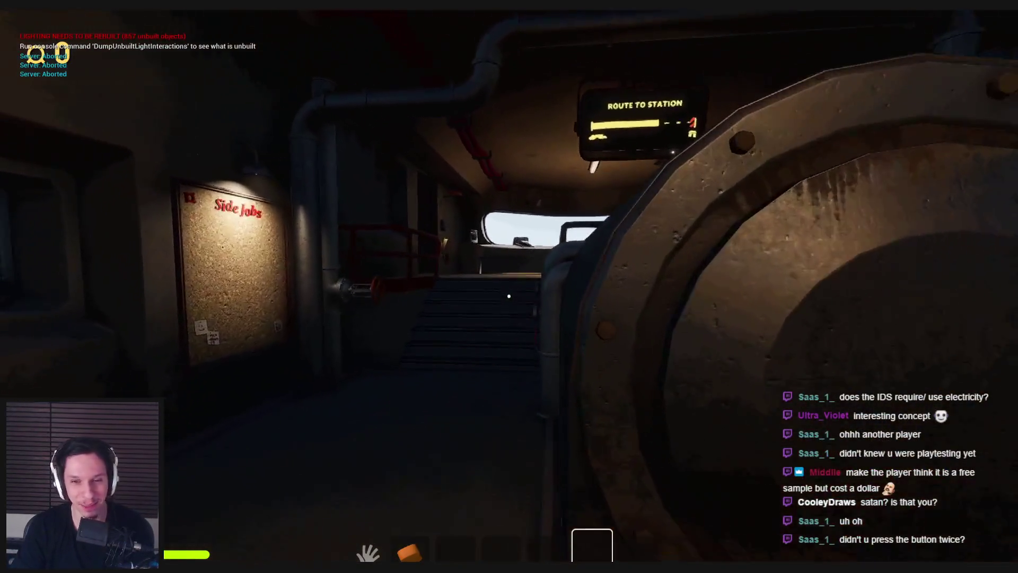
pyautogui.press('w')
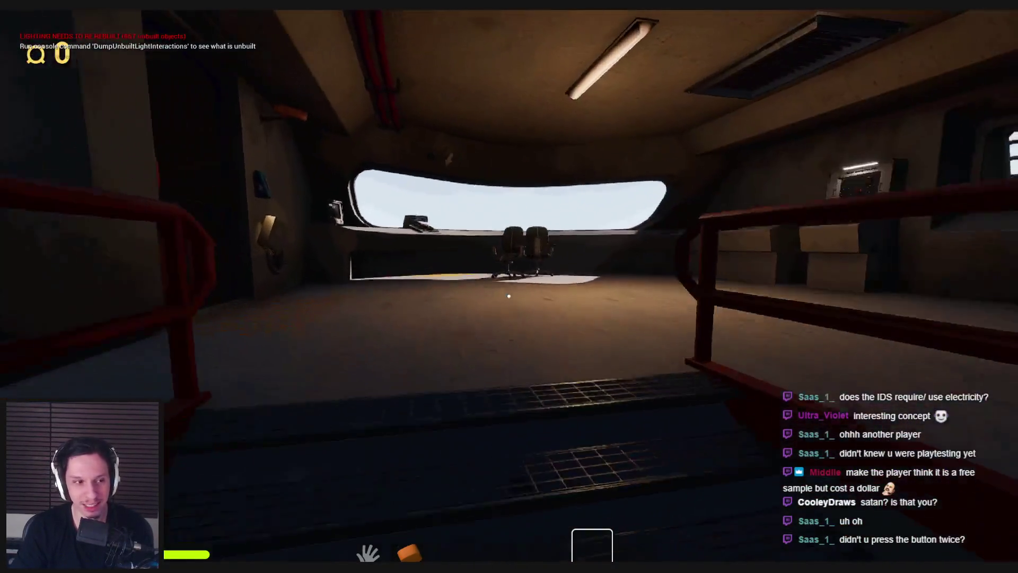
pyautogui.press('w')
pyautogui.click(509, 296)
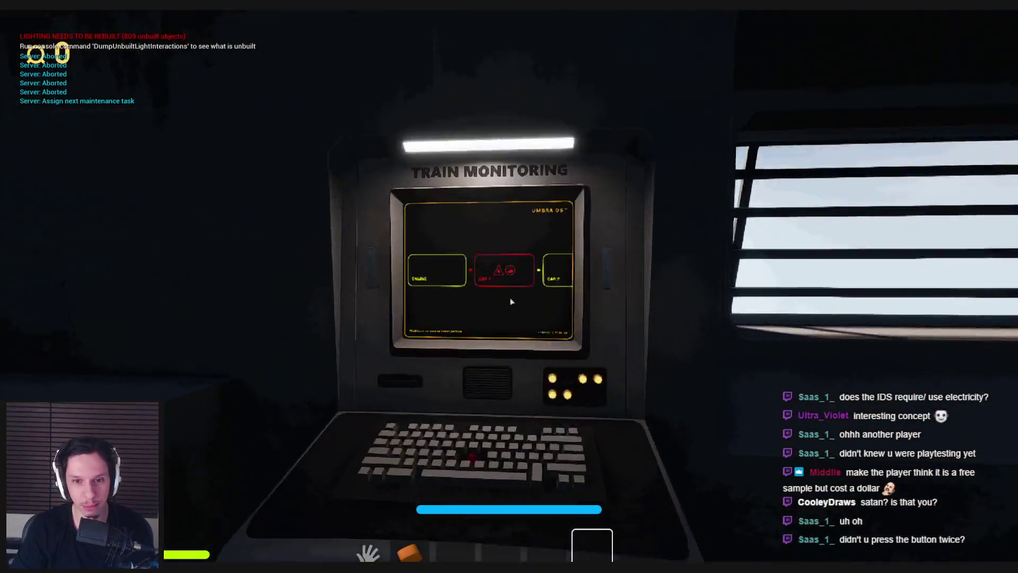
pyautogui.press('Escape')
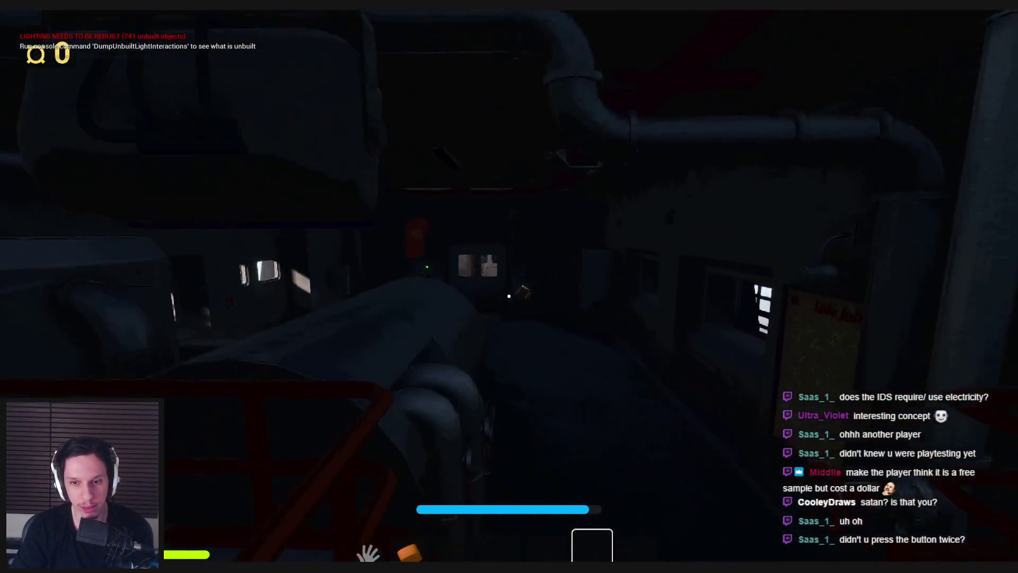
# Step: Pull the electrical panel lever to restore power, then head past the route display into the dark stairwell
pyautogui.press('w')
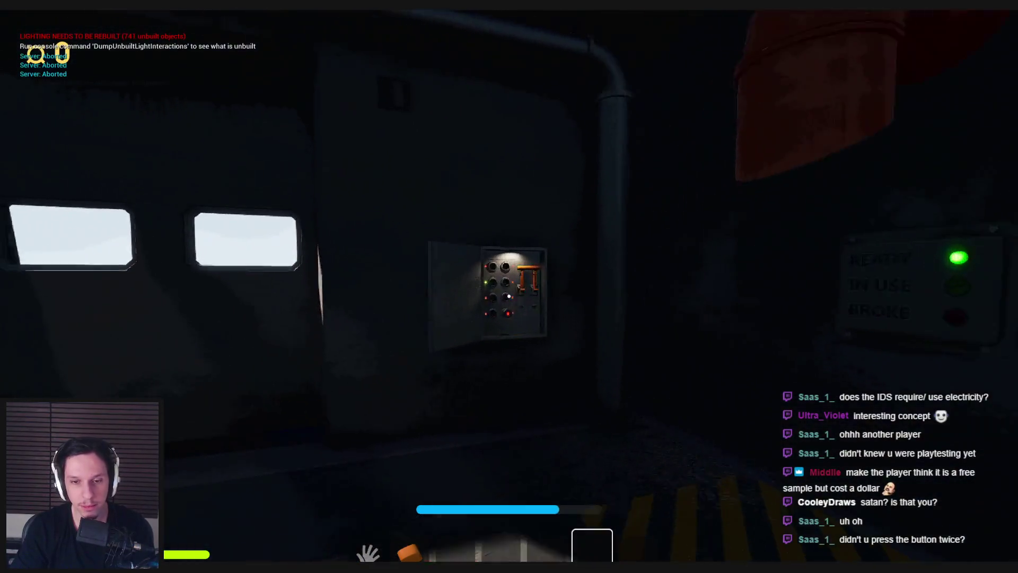
pyautogui.press('w')
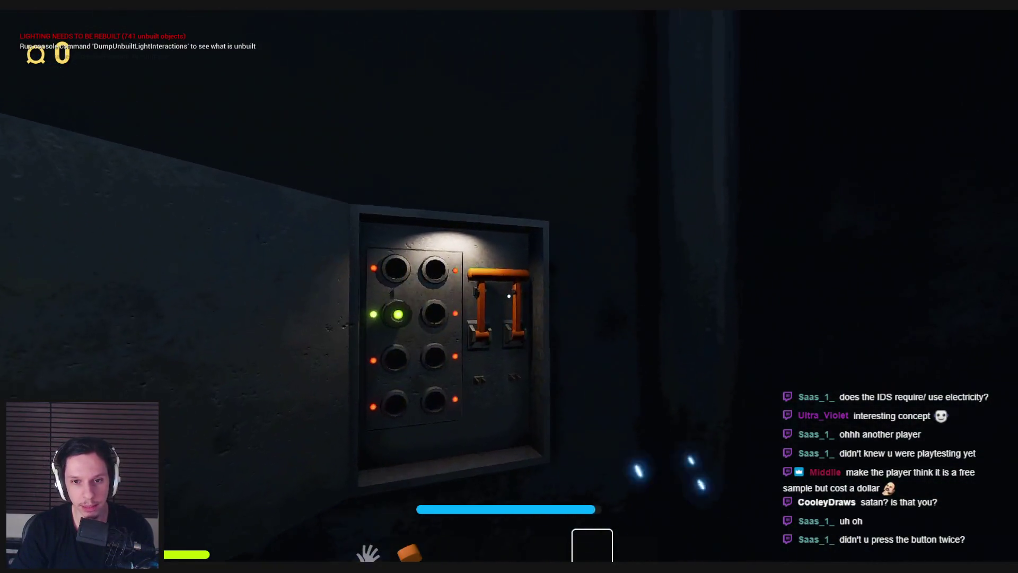
pyautogui.click(509, 295)
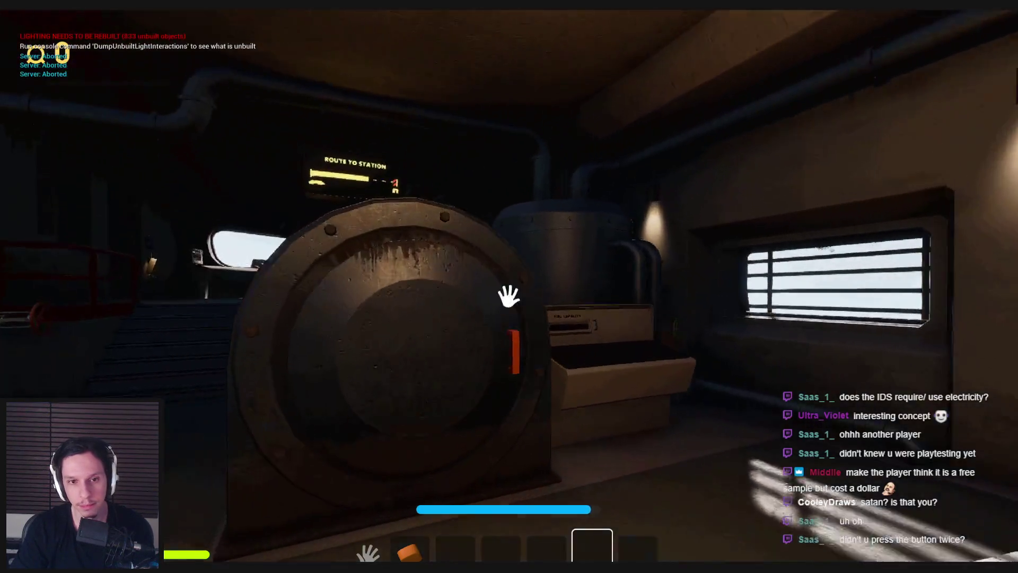
pyautogui.press('w')
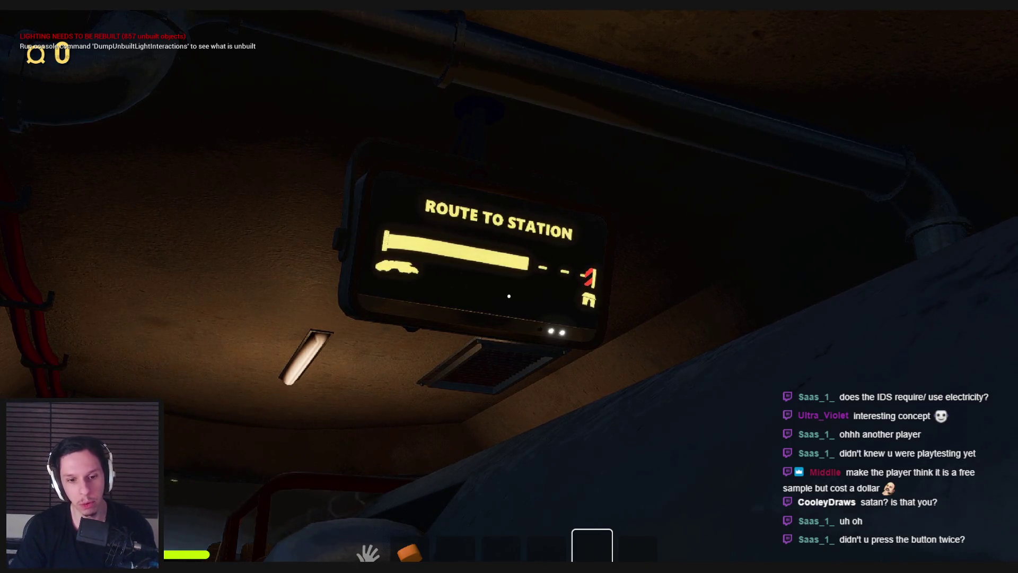
pyautogui.press('shift')
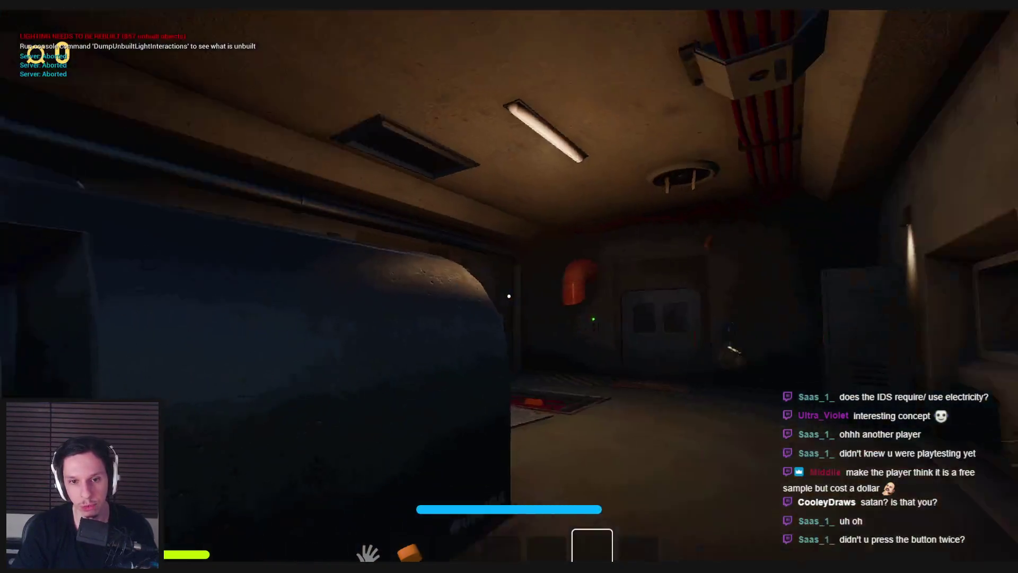
pyautogui.press('w')
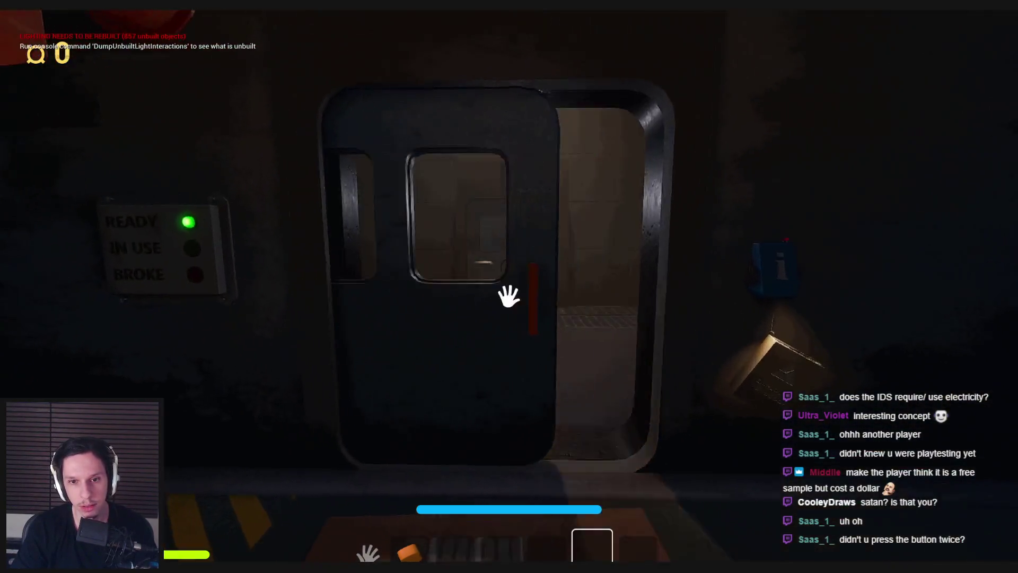
pyautogui.press('shift')
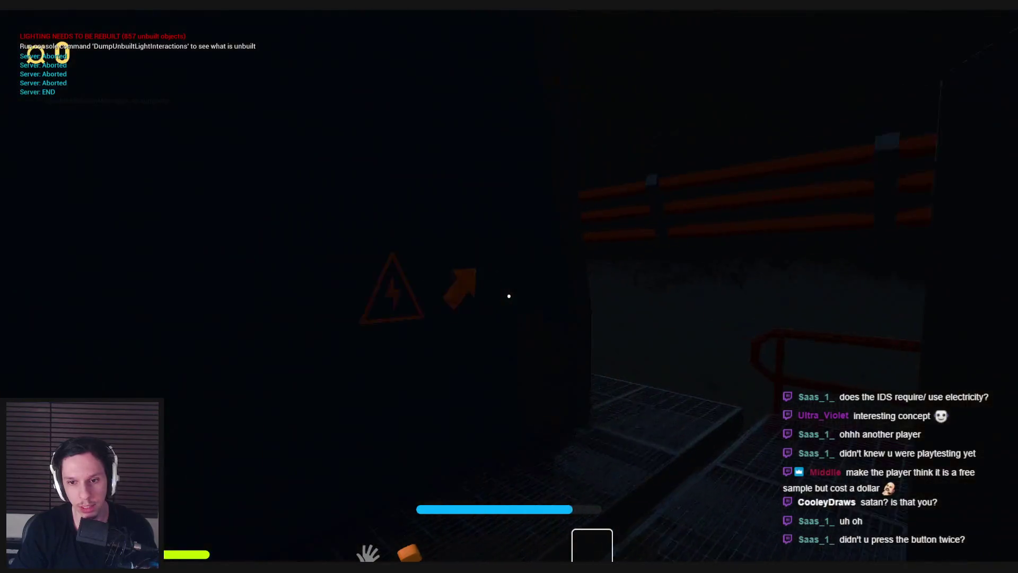
# Step: Equip the slot-2 sponge and scrub the dirty windows for currency, reaching 12
pyautogui.press('2')
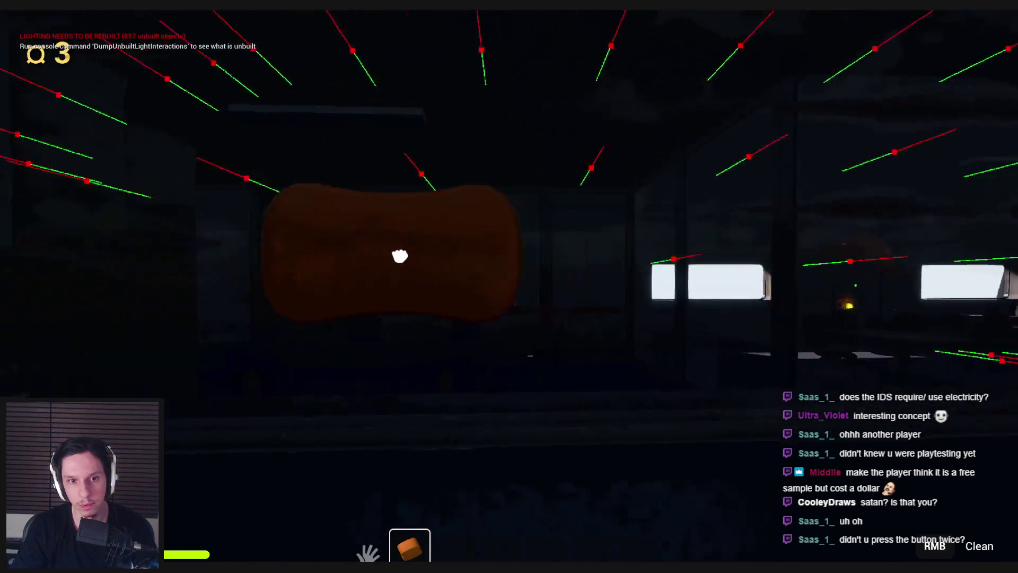
pyautogui.rightClick(400, 256)
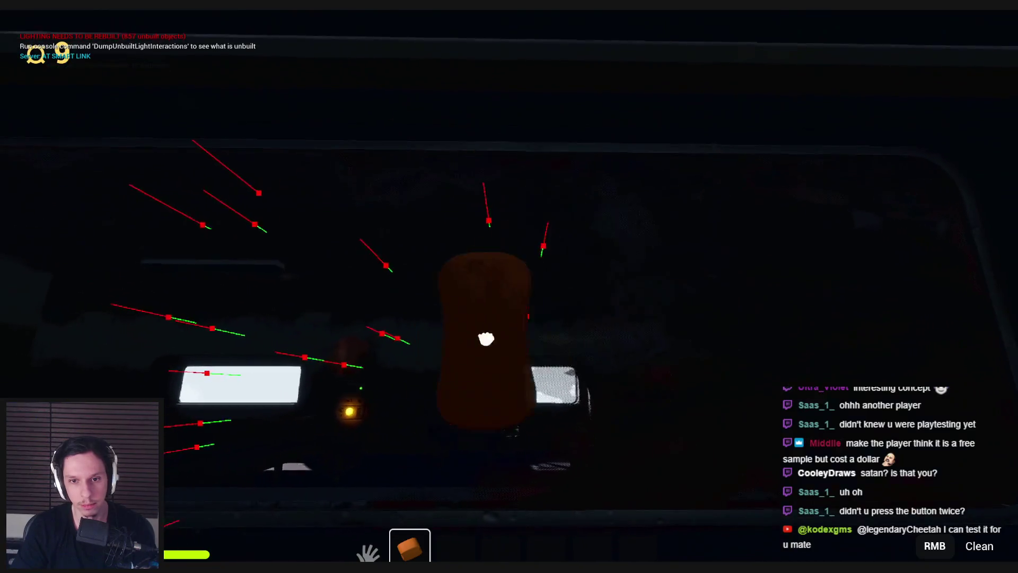
pyautogui.moveTo(455, 410)
pyautogui.mouseDown()
pyautogui.moveTo(559, 341)
pyautogui.moveTo(670, 471)
pyautogui.moveTo(550, 136)
pyautogui.moveTo(757, 252)
pyautogui.moveTo(718, 551)
pyautogui.moveTo(633, 116)
pyautogui.mouseUp()
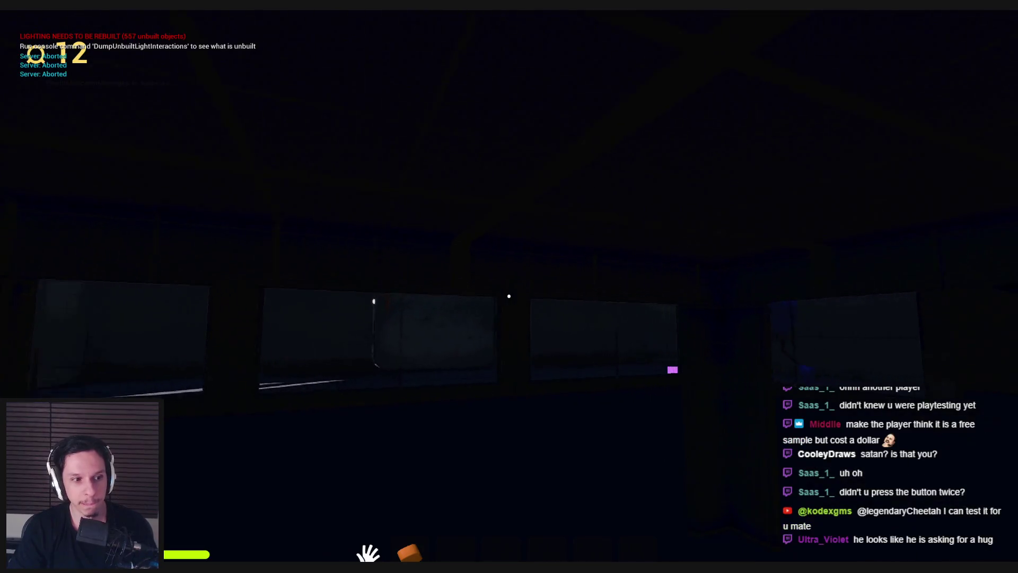
# Step: Walk through the lit doorway, along the crate row past the wall valve, to the windowed door
pyautogui.press('w')
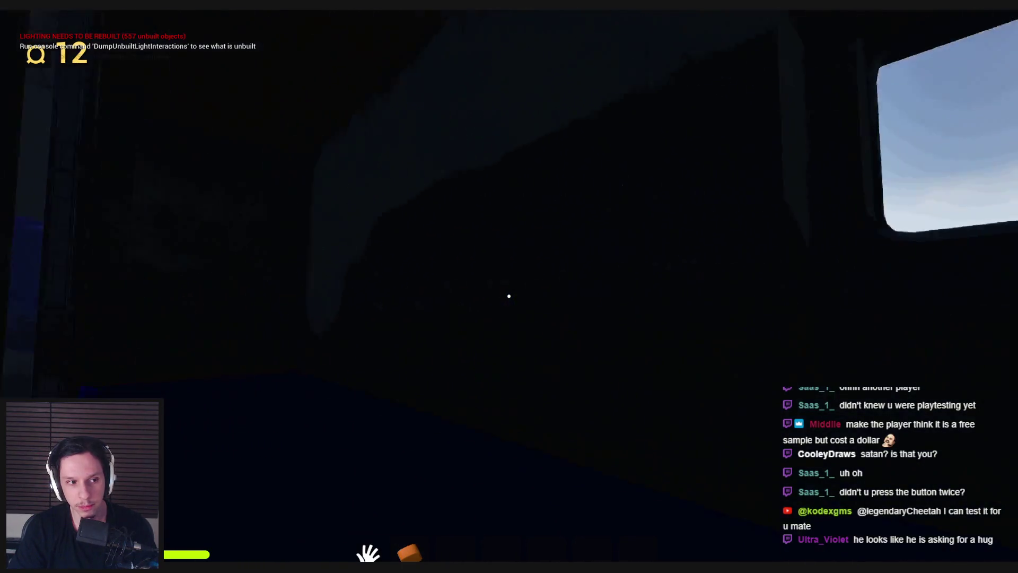
pyautogui.press('e')
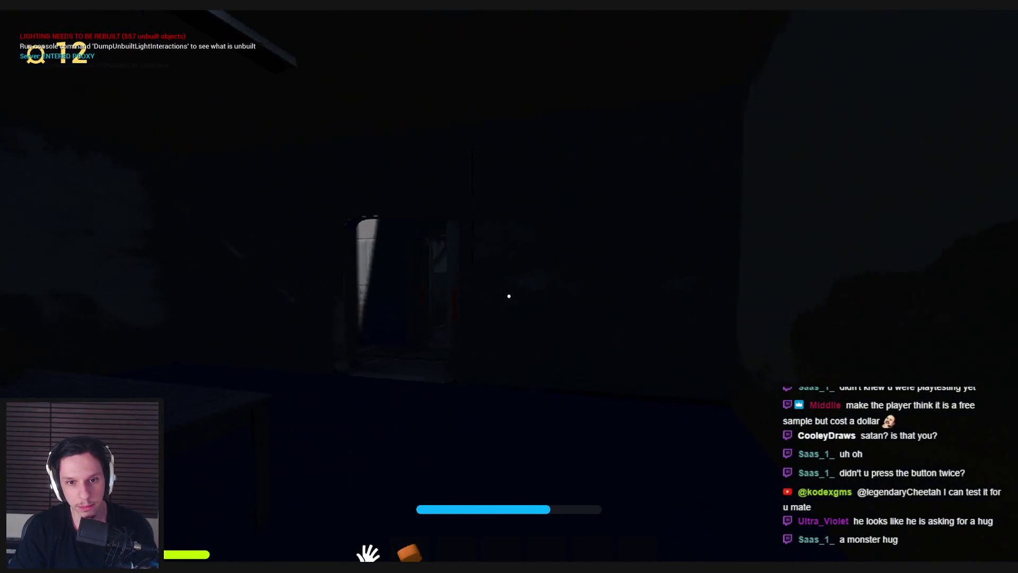
pyautogui.press('w')
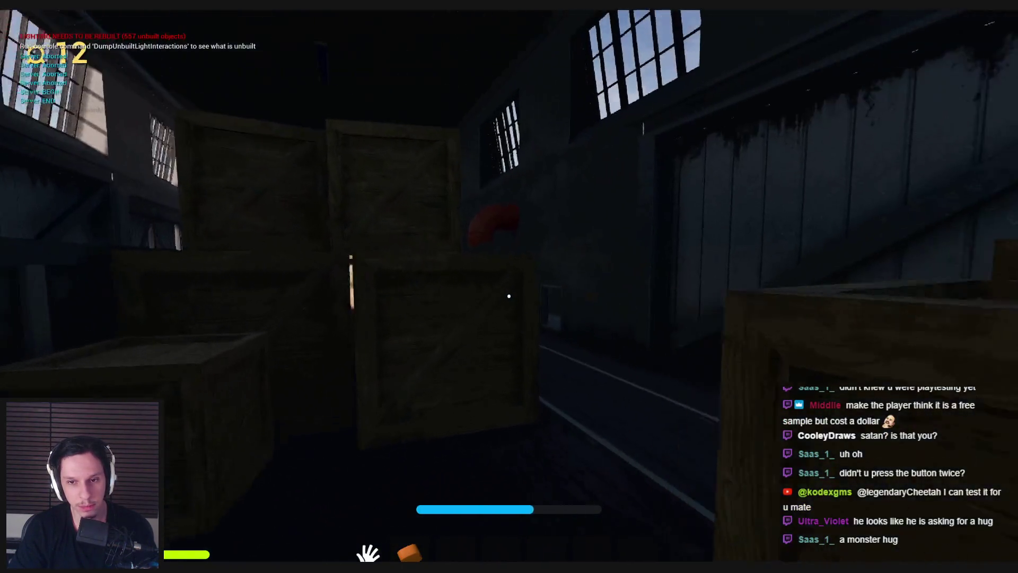
pyautogui.press('w')
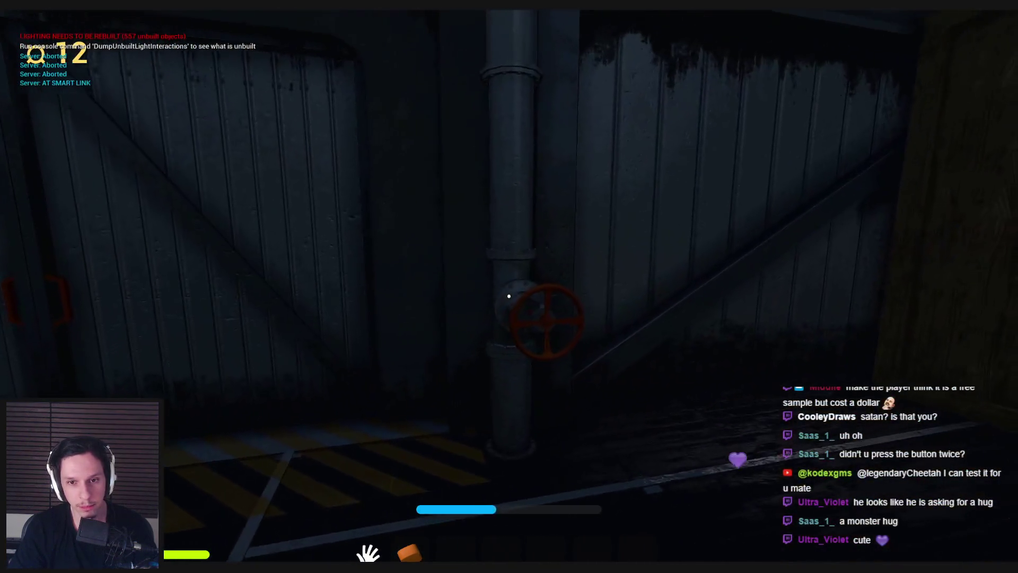
pyautogui.press('w')
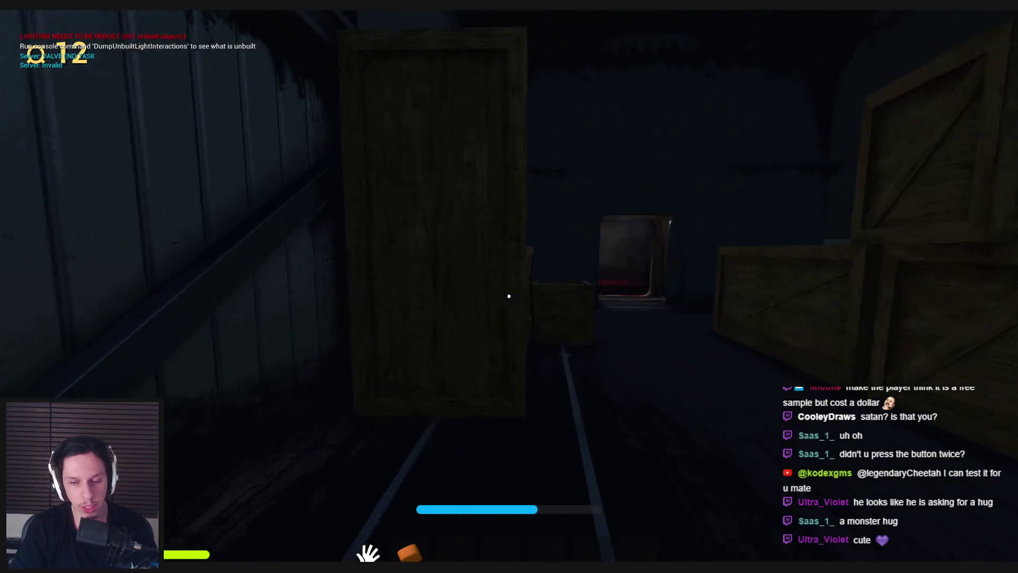
pyautogui.press('w')
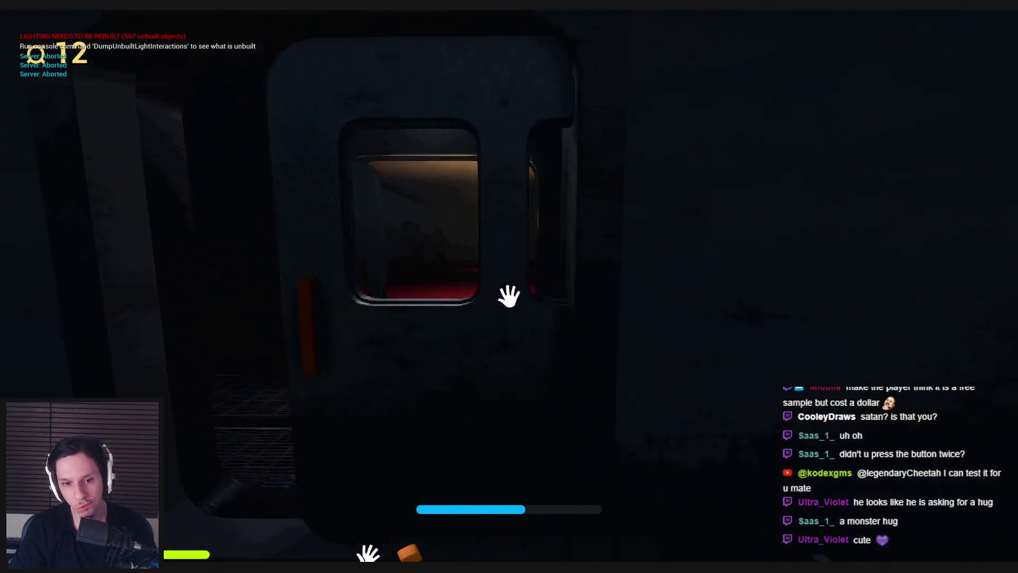